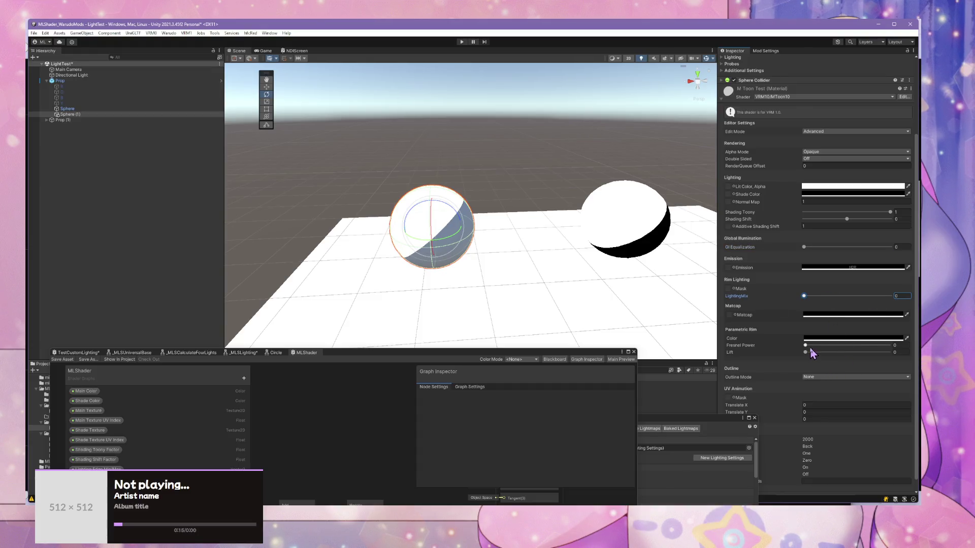
Step: Reset the sphere material's rim Lift to 0 and orbit the Scene so both spheres sit level
drag(806, 352, 763, 350)
scroll(up, 3)
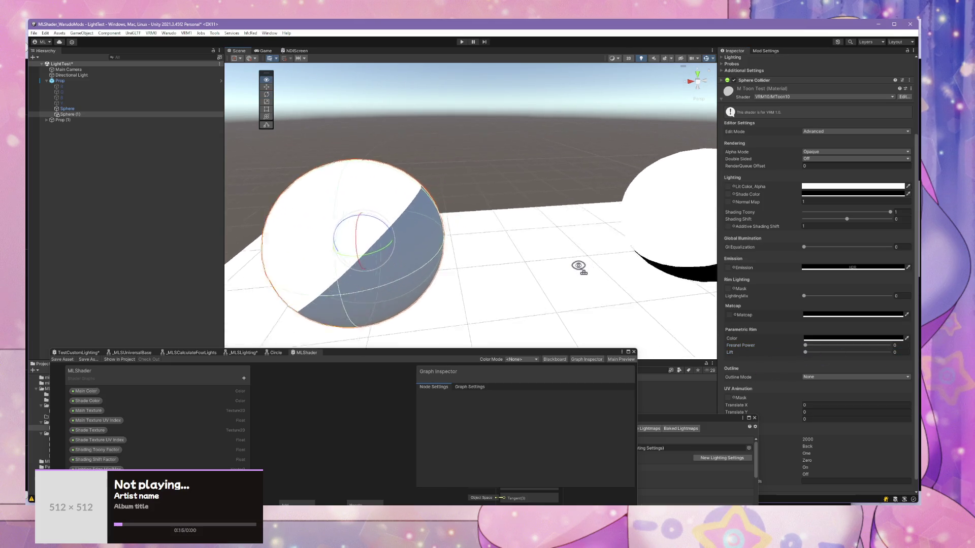
scroll(up, 3)
scroll(down, 3)
drag(640, 264, 557, 258)
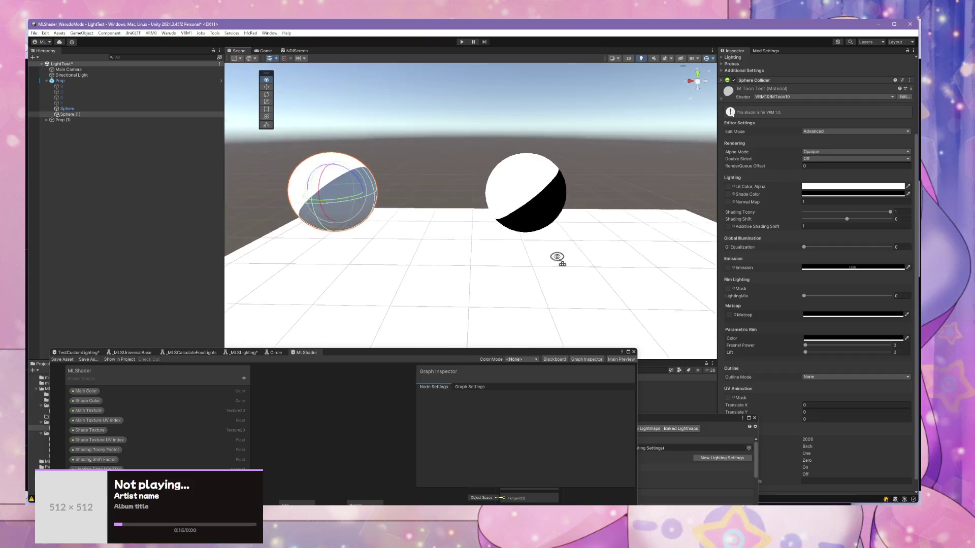
scroll(up, 3)
scroll(down, 3)
Step: Deselect the sphere and select the Prop plane to show its ML Shader Test material
click(482, 209)
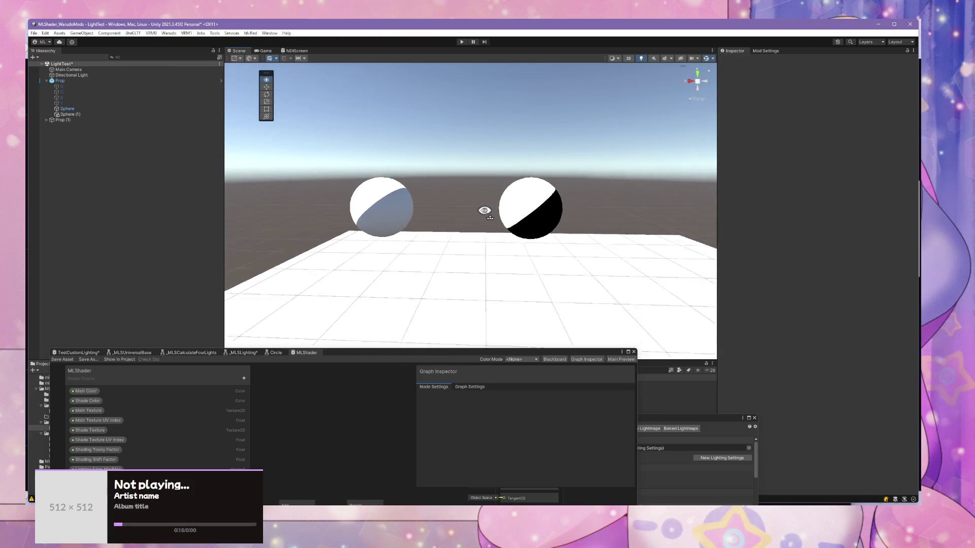
scroll(up, 3)
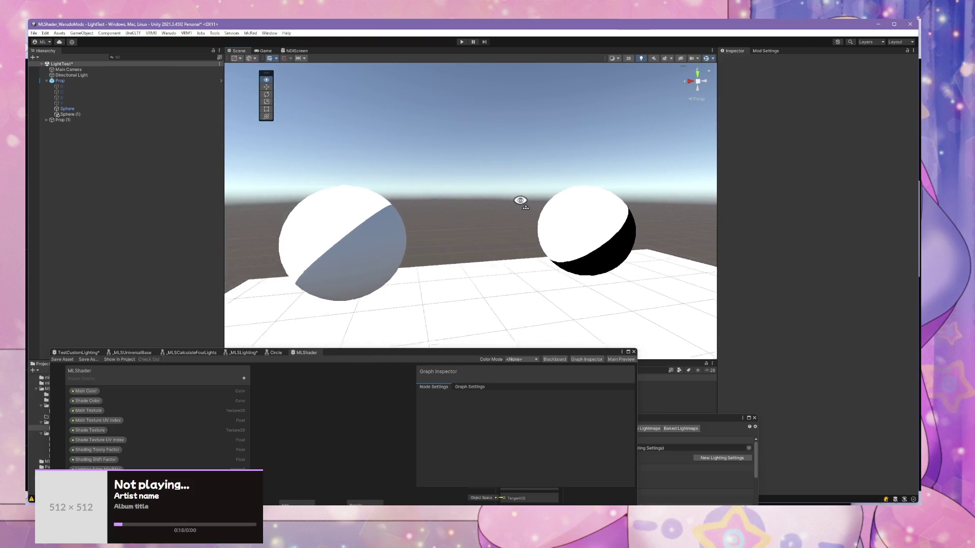
scroll(down, 3)
click(531, 282)
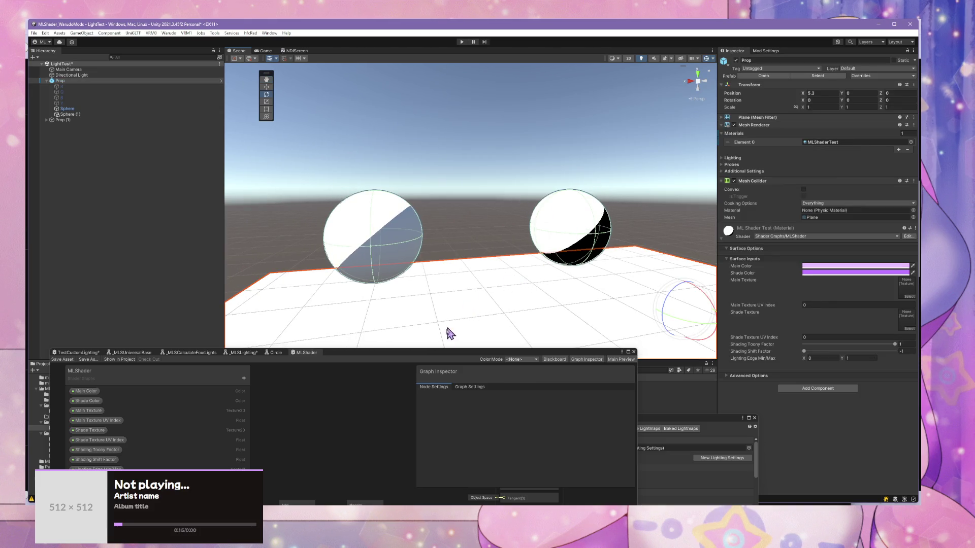
Step: Reposition the Shader Graph window to expose Assets > MLShader > Shaders > Generics in the Project panel
drag(438, 354, 585, 412)
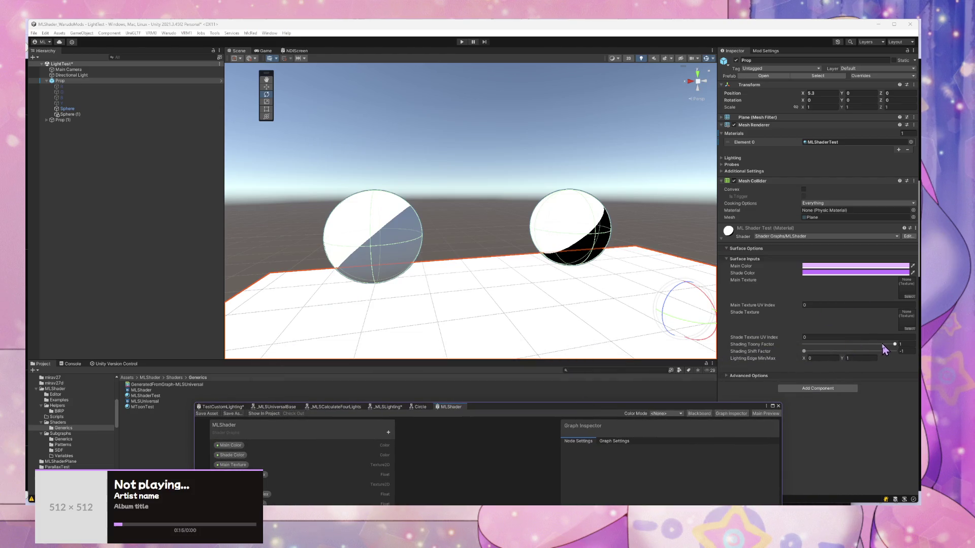
drag(805, 352, 795, 357)
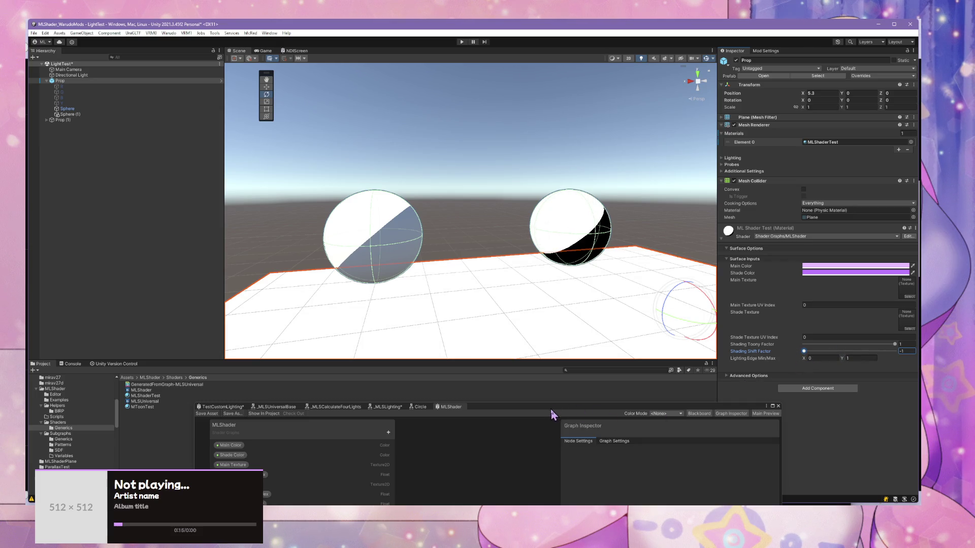
drag(550, 408, 589, 369)
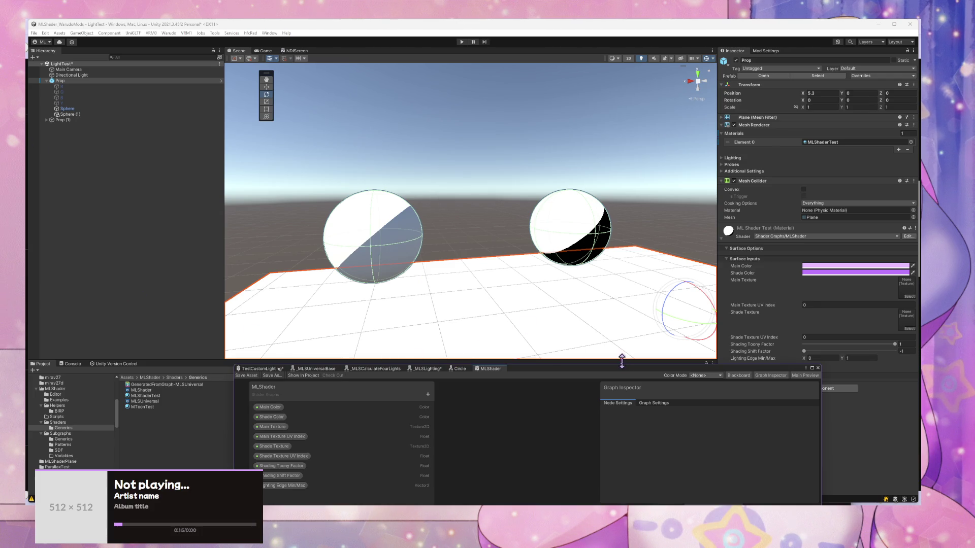
drag(589, 372, 447, 278)
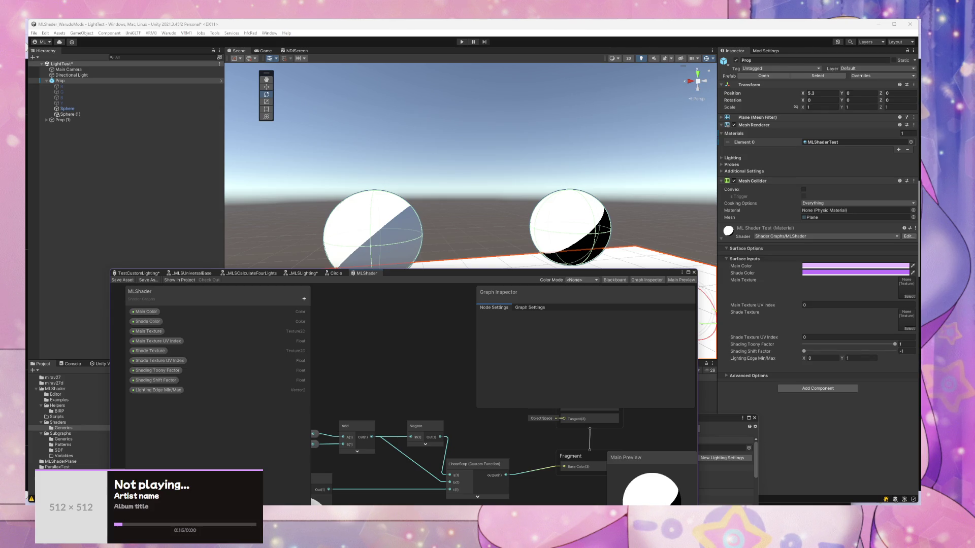
Step: Pan the graph across the Saturate, Add, Dot Product and Position nodes, then select the Directional Light
drag(522, 420, 522, 311)
drag(422, 402, 531, 390)
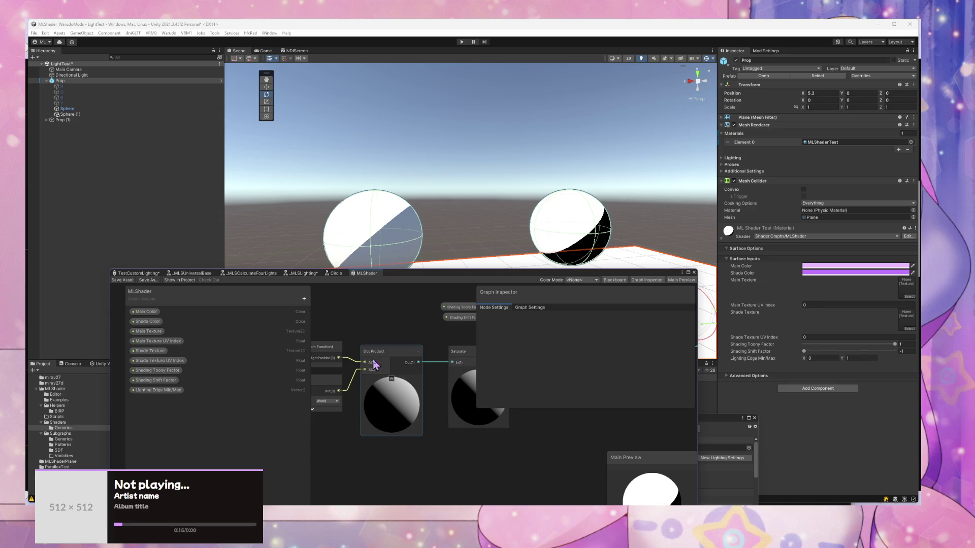
drag(394, 351, 492, 361)
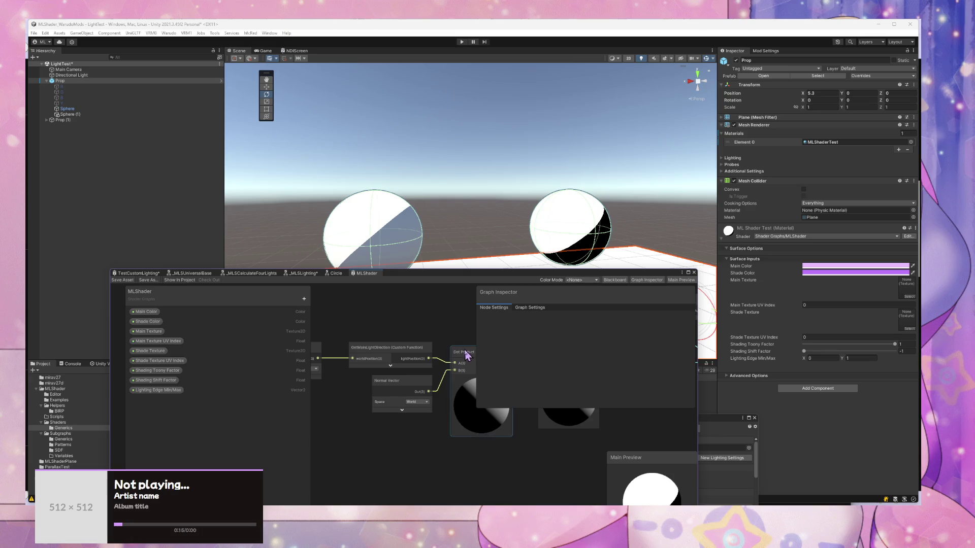
drag(472, 357, 477, 359)
drag(541, 249, 462, 206)
click(141, 75)
Step: Set the Directional Light's Transform rotation to X 45, Y -90, Z 0
drag(315, 98, 323, 122)
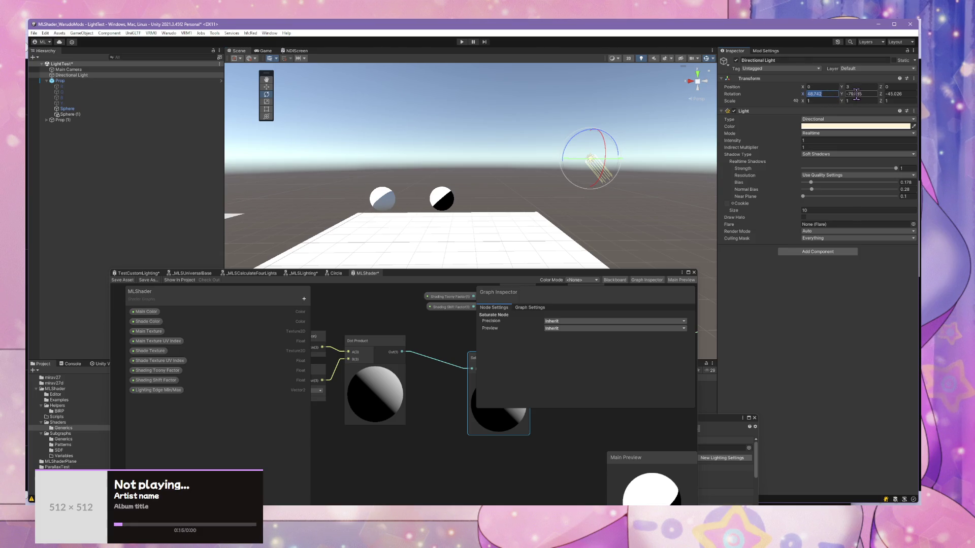
text(45)
key(Tab)
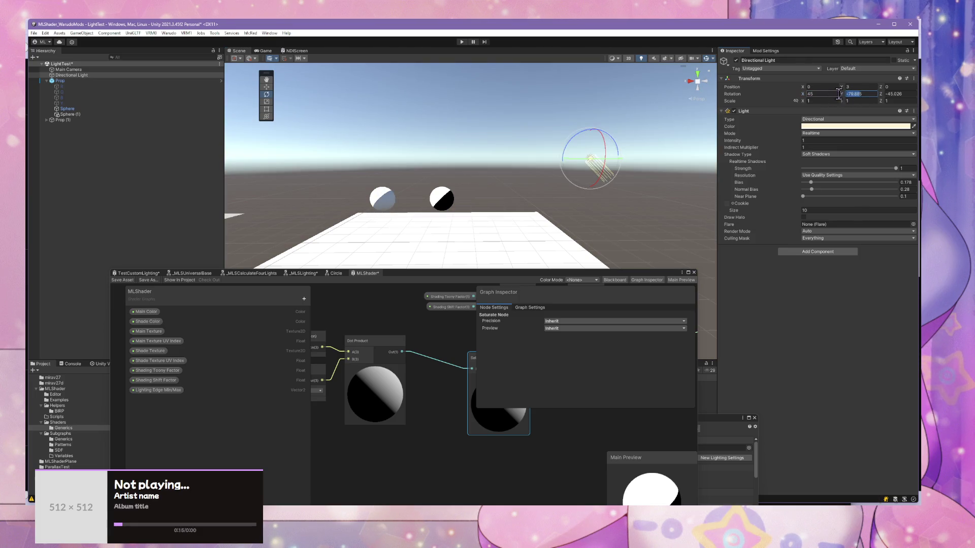
text(0)
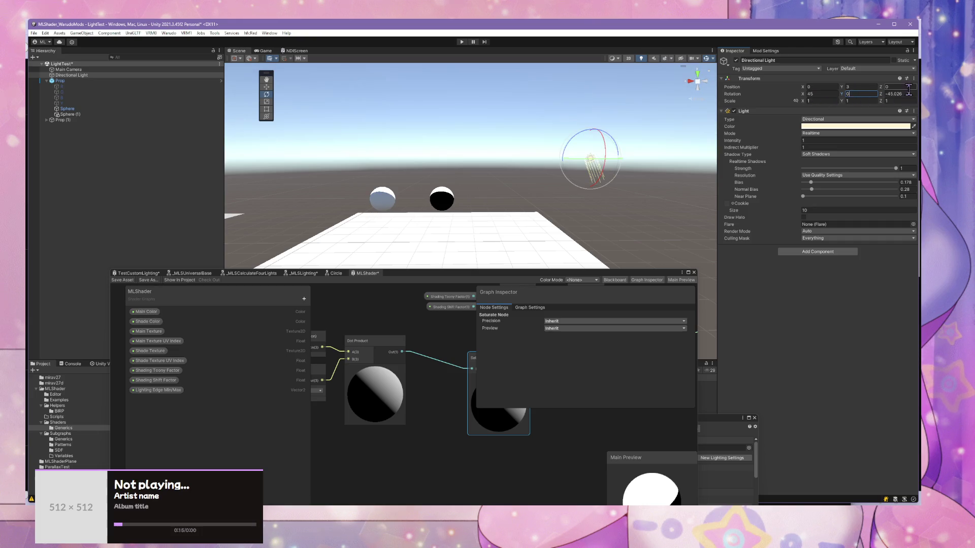
text(0)
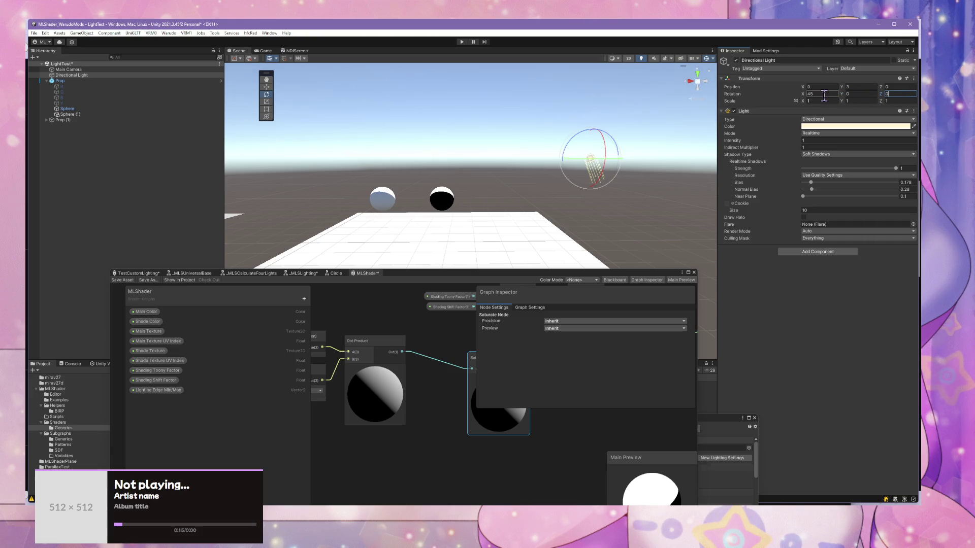
text(0)
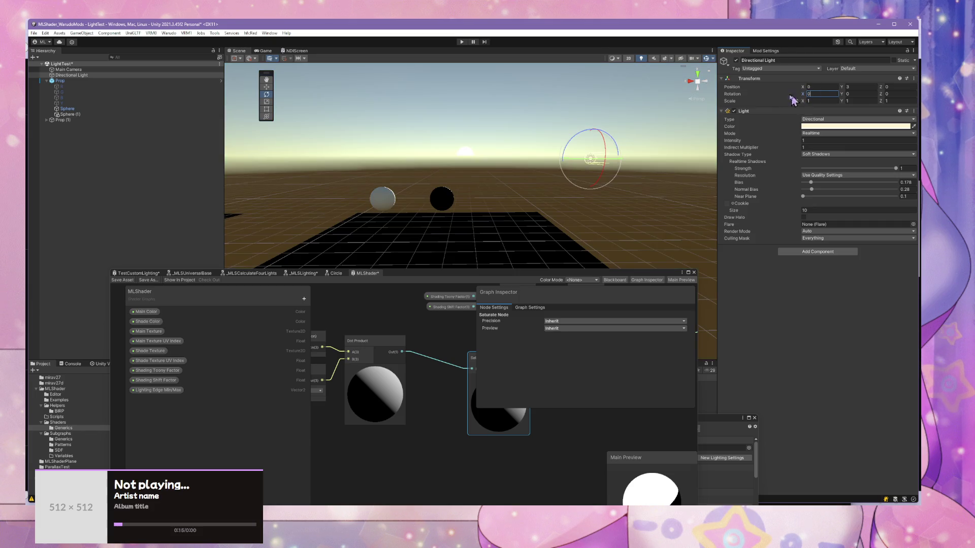
key(Return)
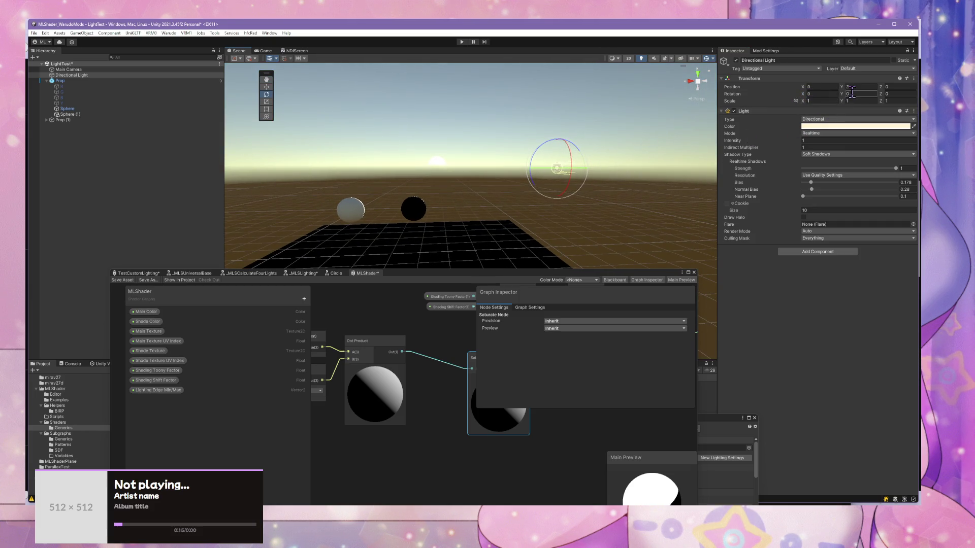
text(90)
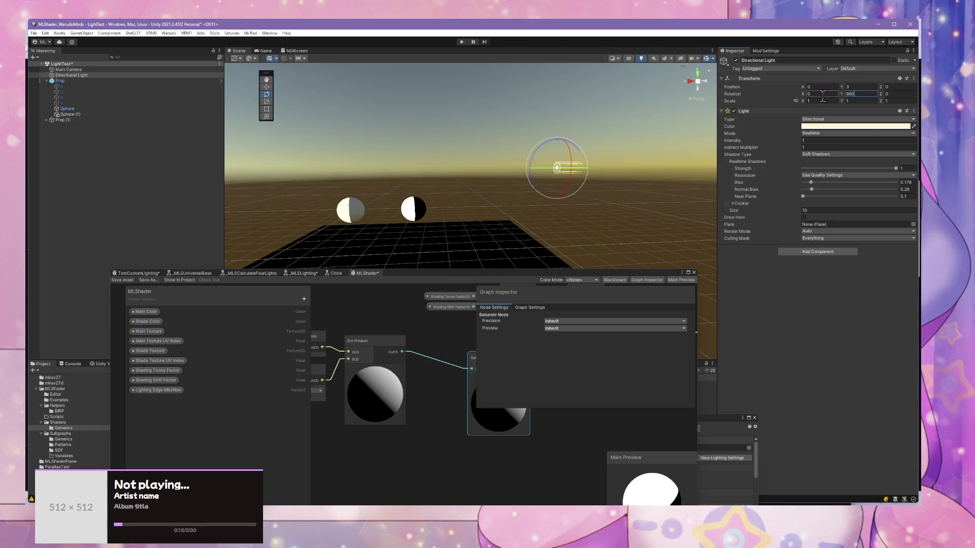
key(BackSpace)
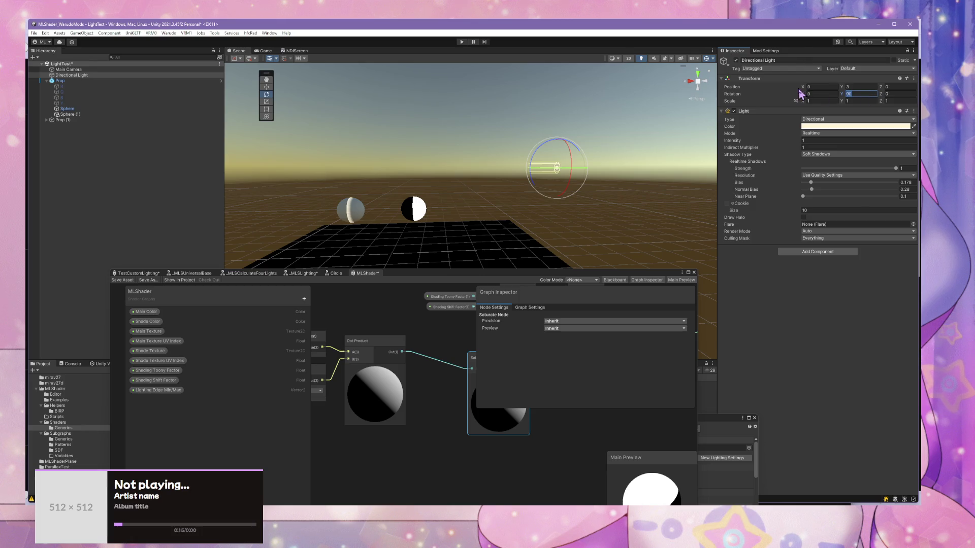
text(-90)
drag(802, 94, 816, 92)
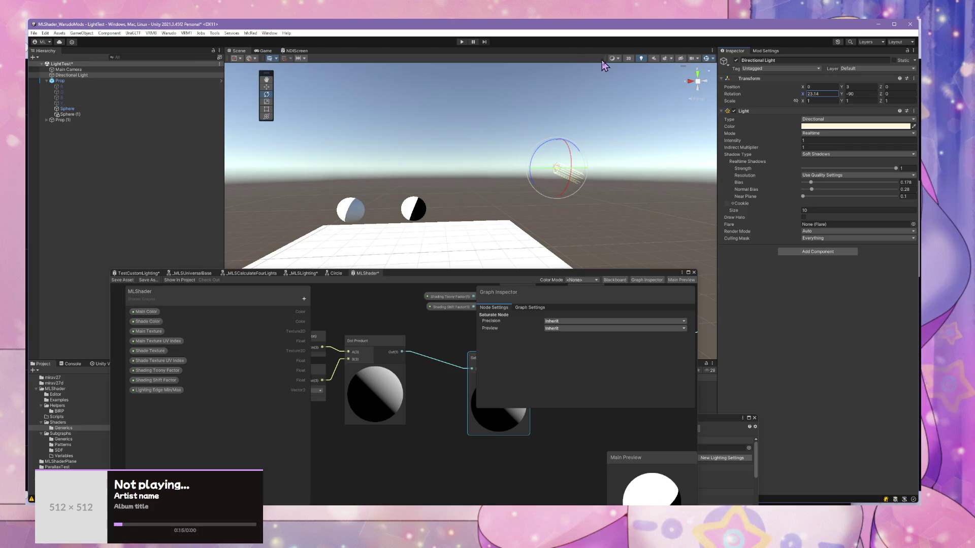
text(45)
drag(485, 165, 473, 174)
Step: Select Sphere (1) to show its MToon Test material beside the graph
click(426, 177)
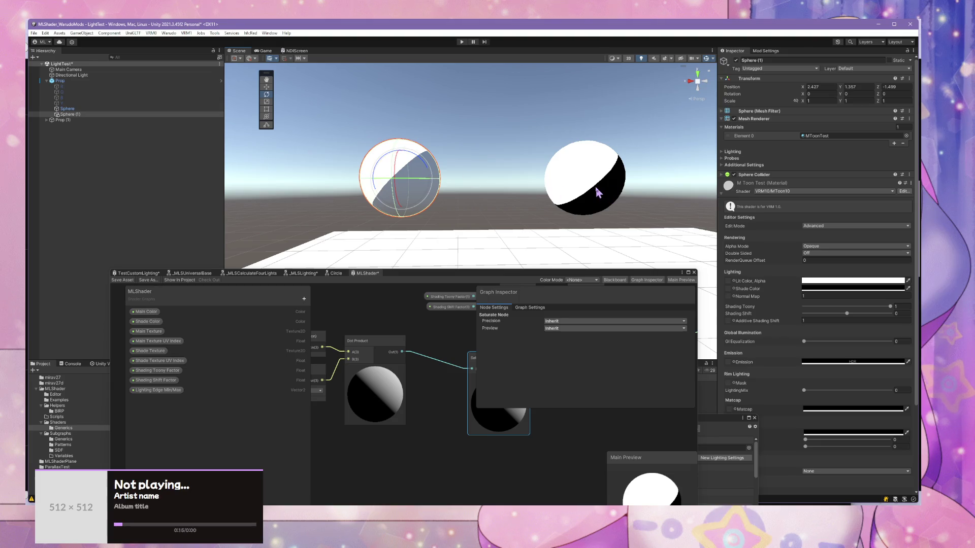
click(594, 191)
click(411, 179)
click(564, 184)
click(406, 175)
Step: Move the Saturate node, wire the Add output into LinearStep, and save the graph
drag(425, 368, 381, 382)
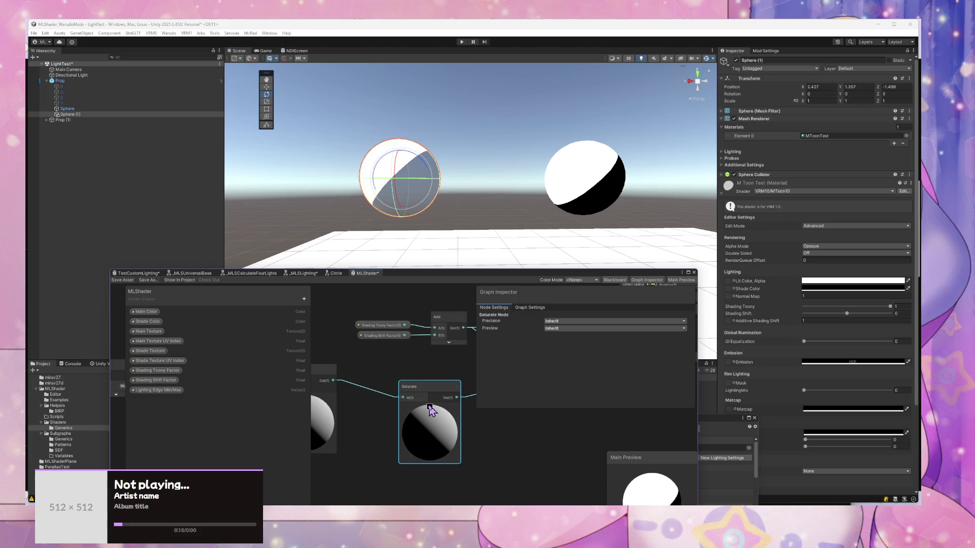
click(429, 407)
right_click(428, 388)
key(Escape)
drag(421, 387, 366, 372)
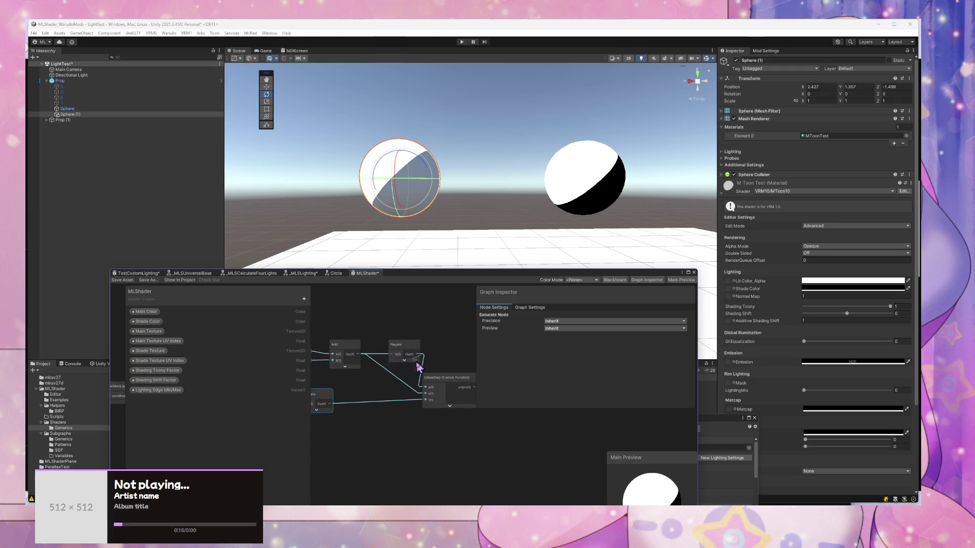
drag(424, 398, 424, 400)
drag(358, 354, 429, 391)
drag(451, 352, 361, 352)
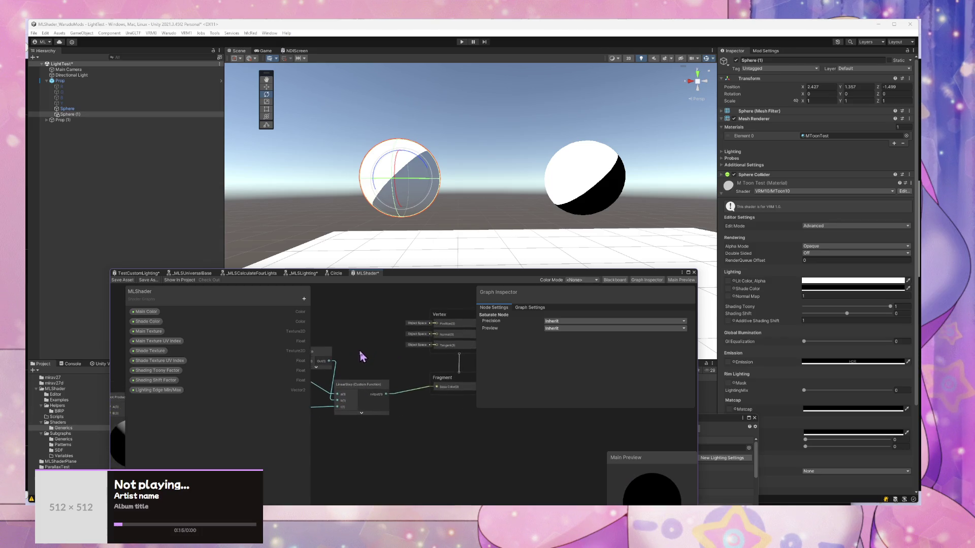
click(122, 281)
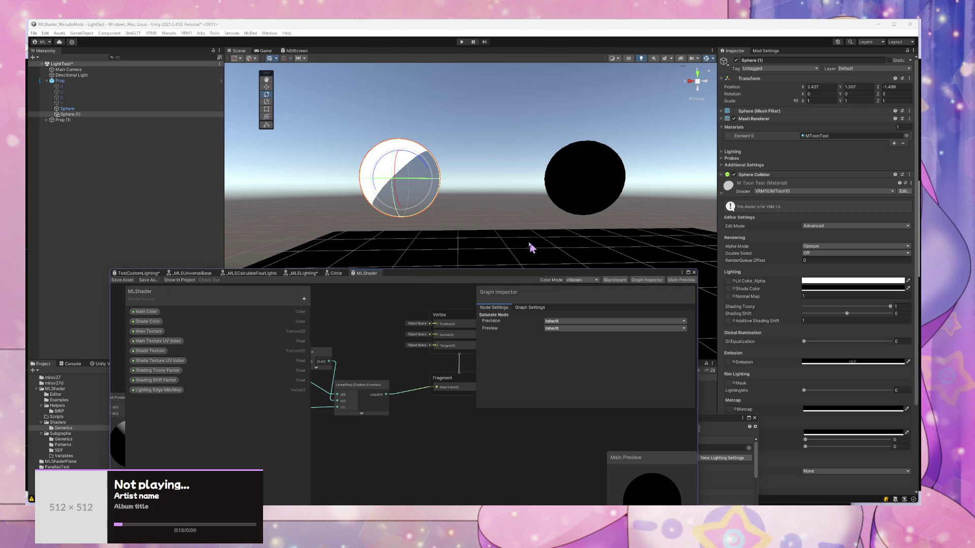
Step: Wire Negate into LinearStep's first input and Add into input b, then save the graph
drag(360, 368, 386, 355)
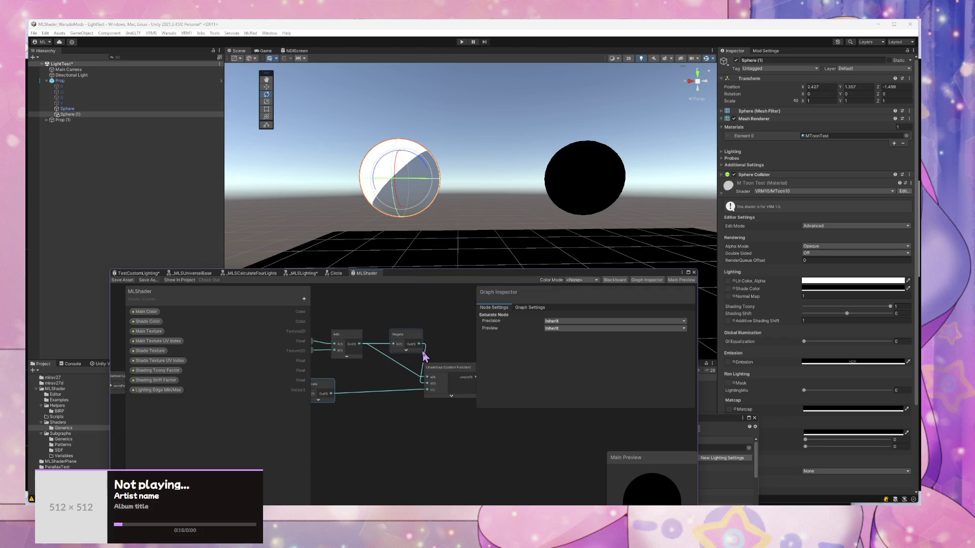
key(space)
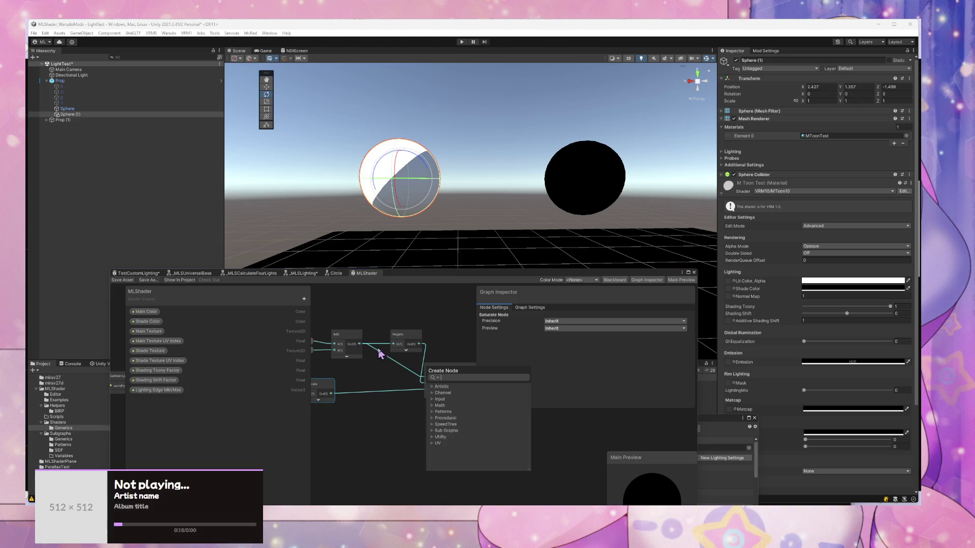
click(421, 350)
drag(430, 382, 428, 379)
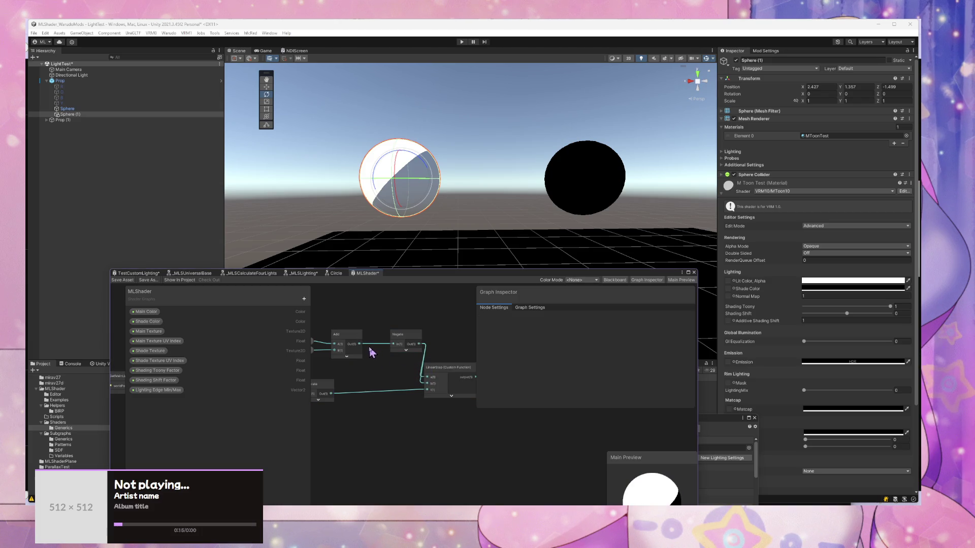
drag(361, 344, 428, 387)
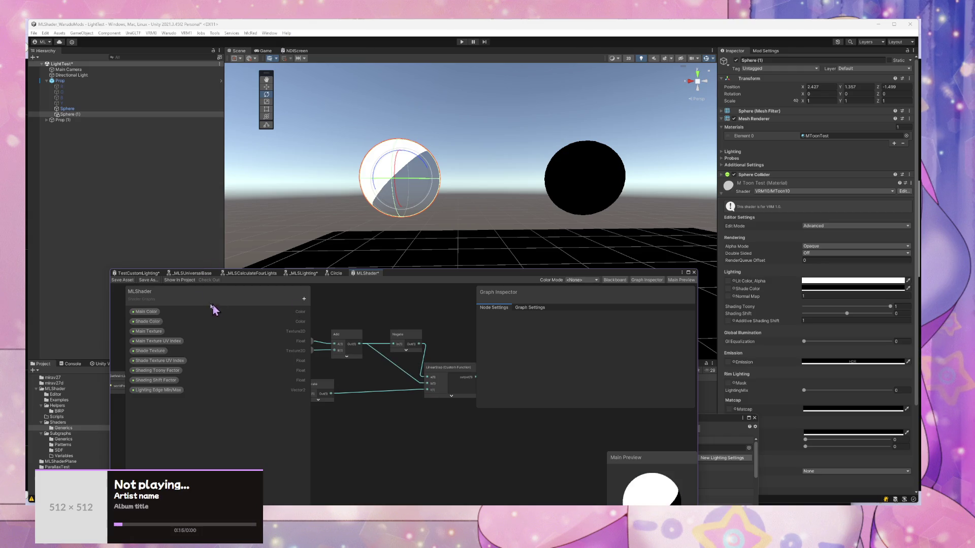
click(129, 282)
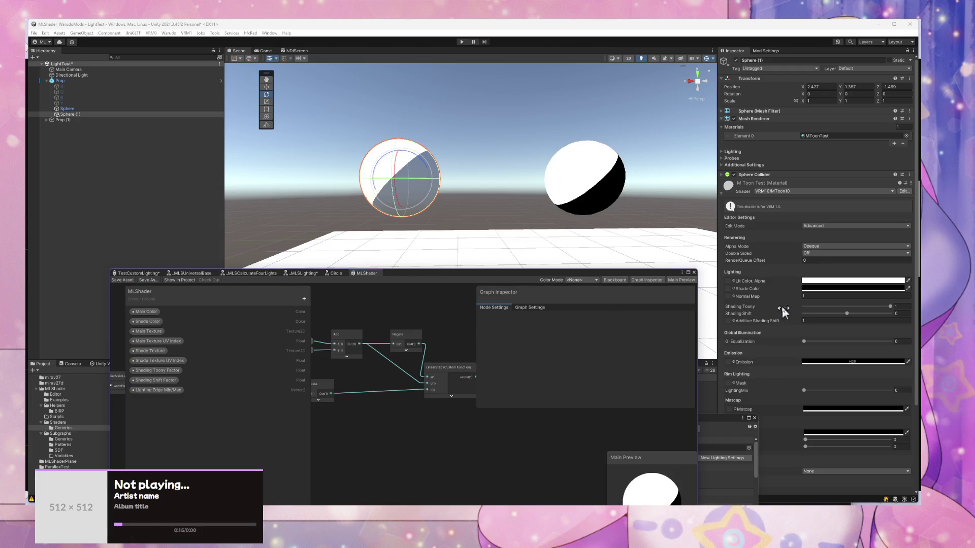
Step: Lower Sphere (1)'s Shading Shift to 0.191, then select the Prop to show its ML Shader Test material
click(852, 313)
drag(860, 314, 856, 316)
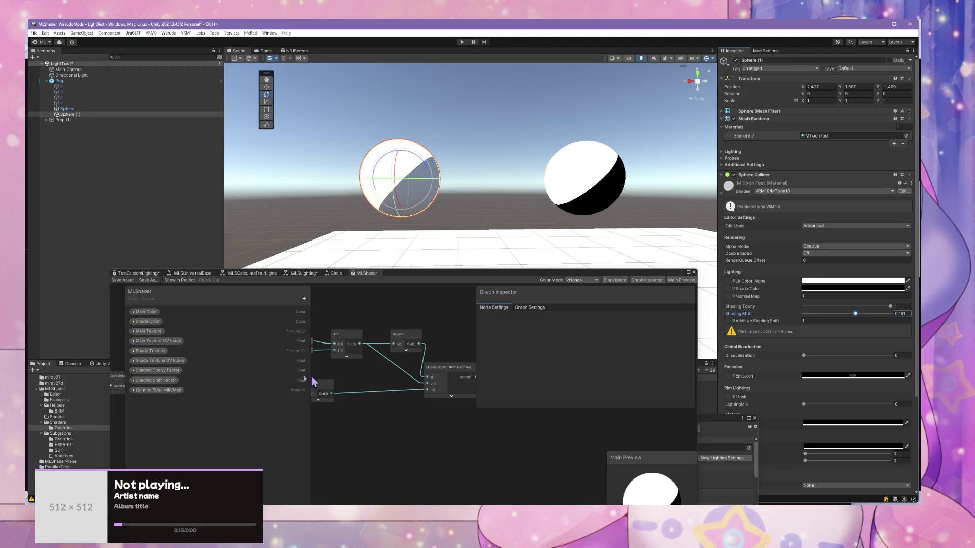
click(155, 381)
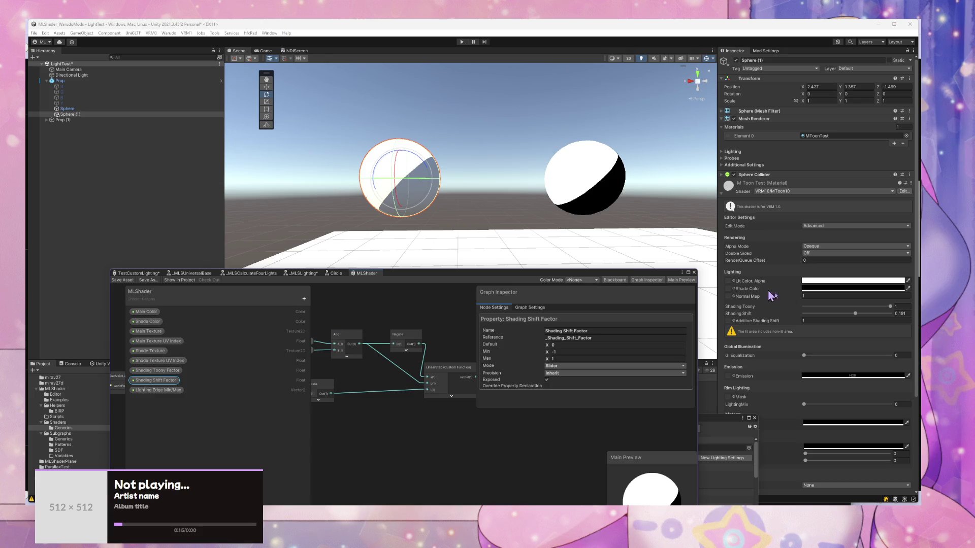
click(712, 246)
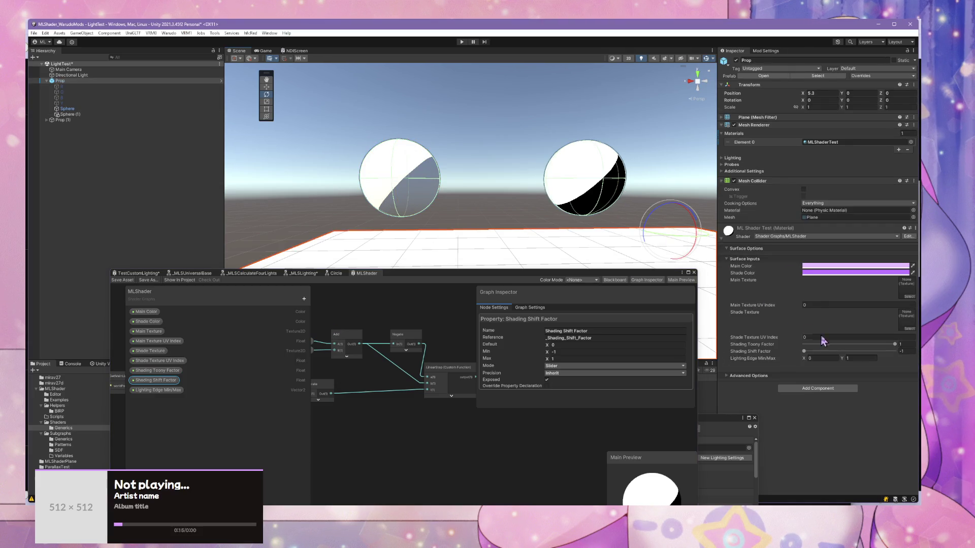
Step: Test the Prop material's factors, returning Shift to -1 and Toony to 1, then trying Shift -0.852
drag(805, 352, 801, 350)
drag(894, 344, 895, 344)
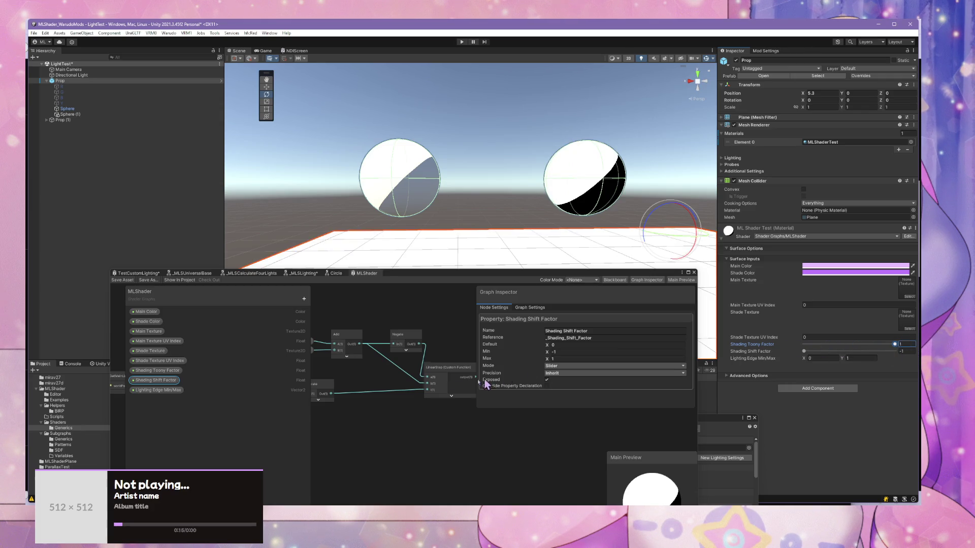
drag(341, 386, 404, 384)
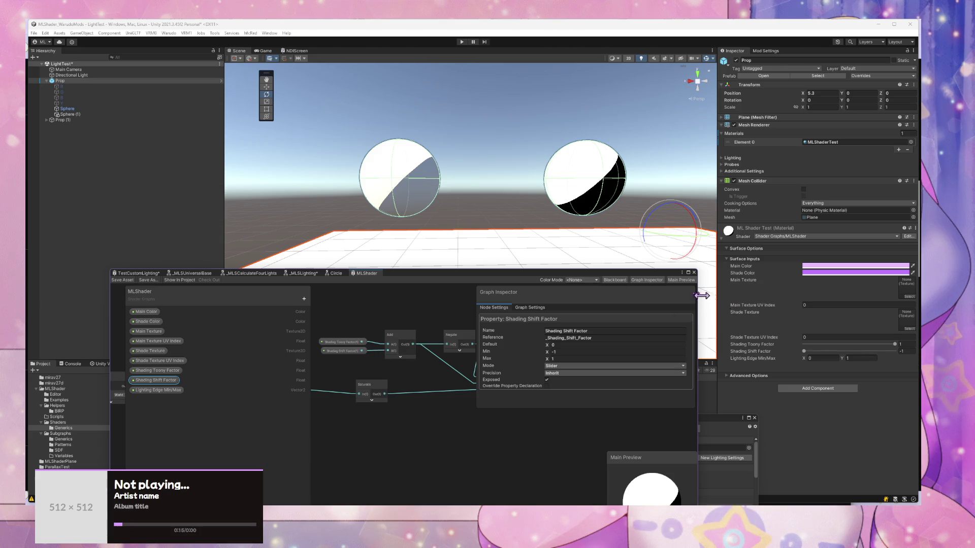
drag(813, 355, 804, 350)
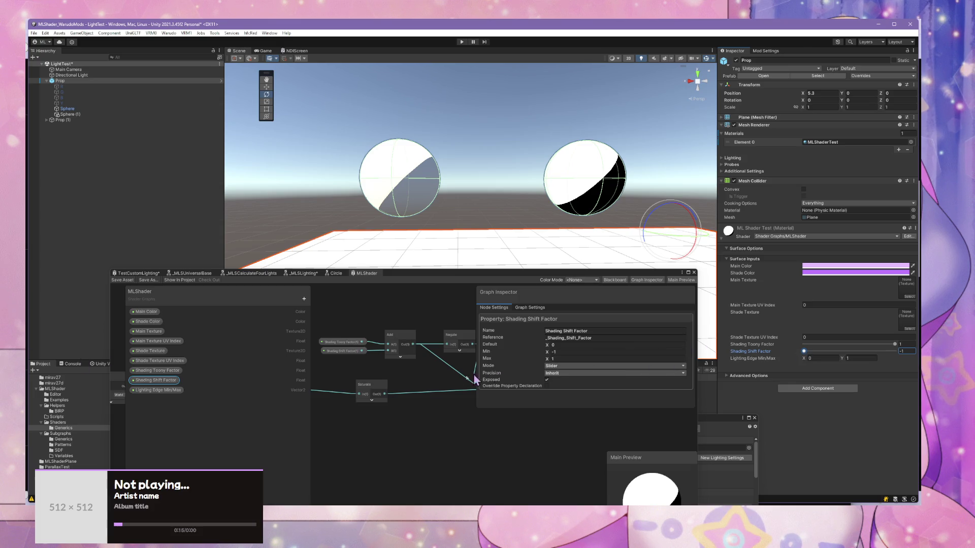
Step: Move the Shading Toony/Shift property, Add and Negate nodes left, then save the graph
drag(490, 378, 511, 387)
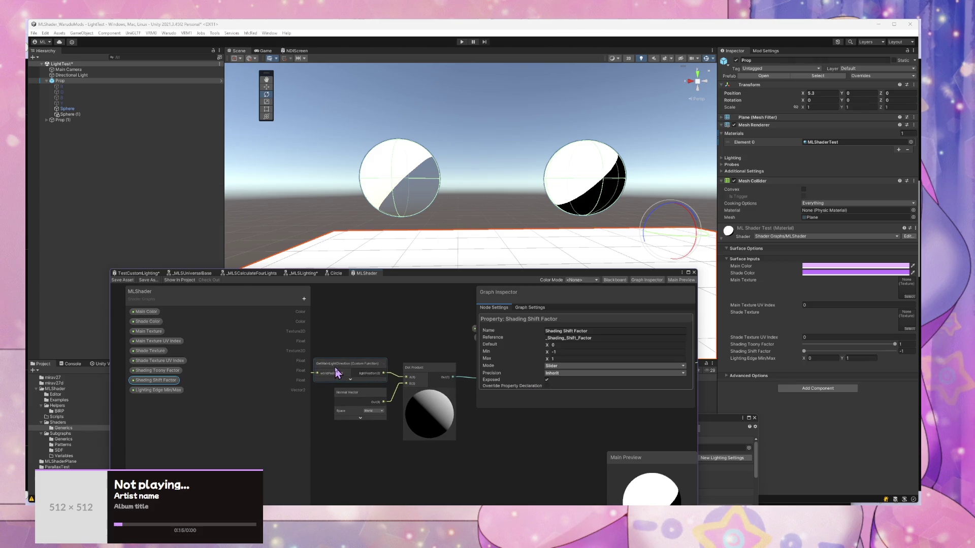
drag(375, 362, 283, 370)
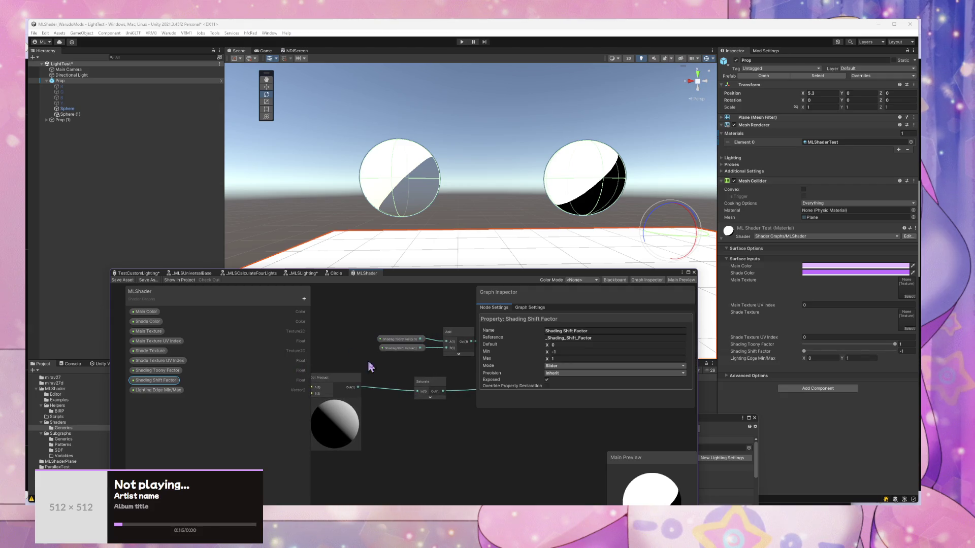
click(423, 381)
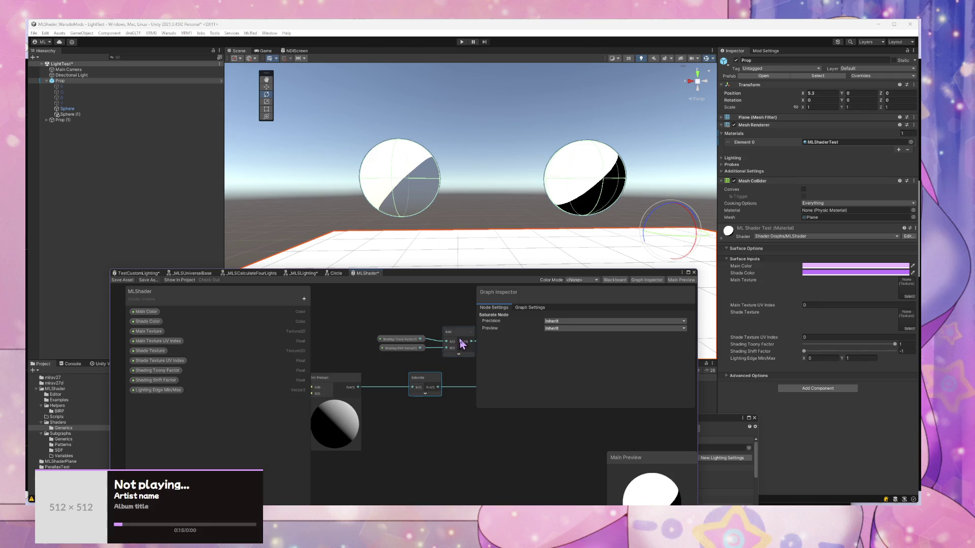
drag(410, 356, 338, 346)
drag(453, 339, 418, 339)
drag(370, 357, 327, 352)
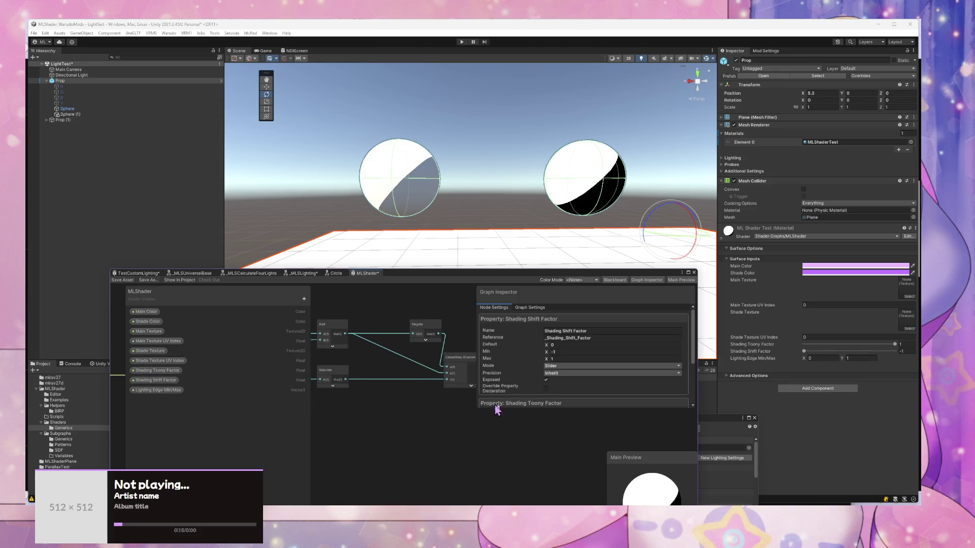
drag(427, 334, 409, 333)
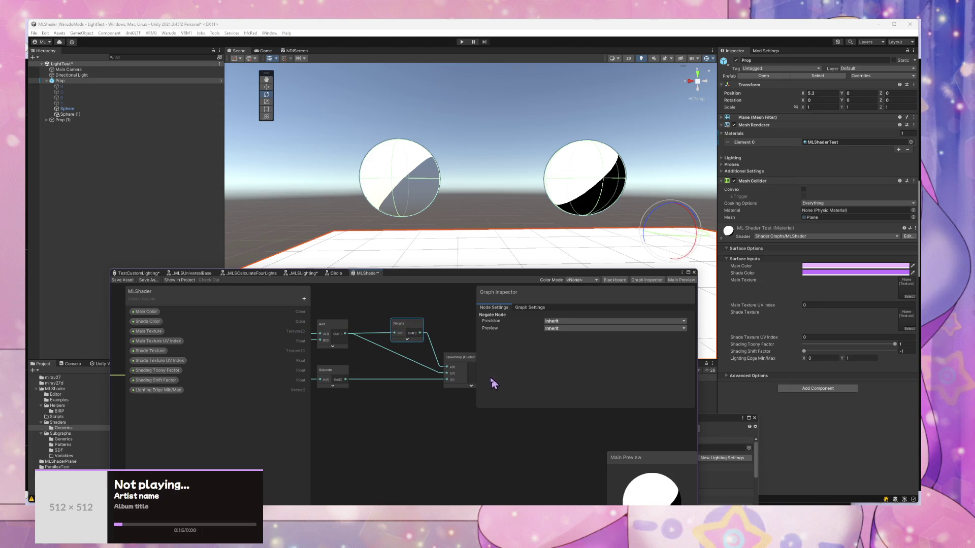
click(118, 280)
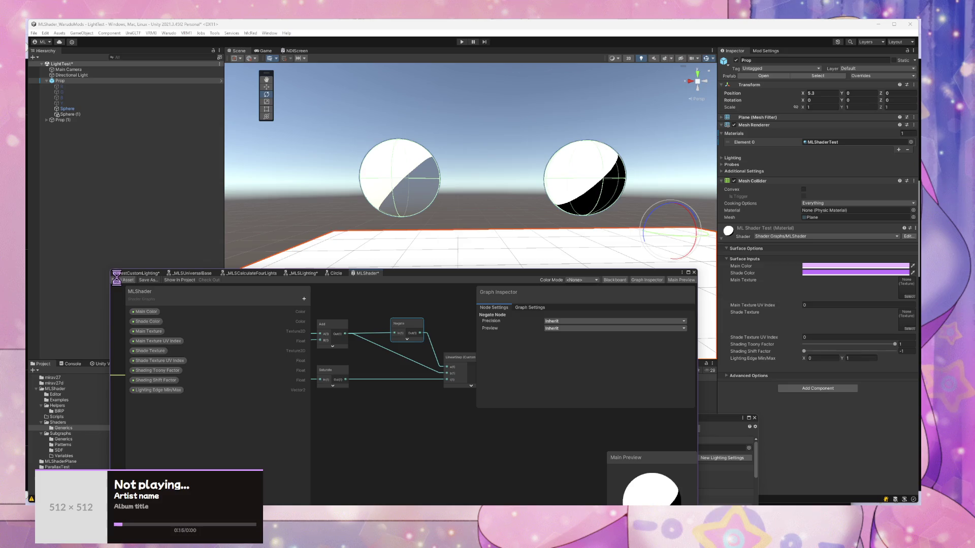
Step: Orbit the Scene to view both spheres and the plane, and adjust the material's Shading sliders
scroll(down, 3)
drag(459, 250, 405, 192)
scroll(up, 3)
scroll(down, 3)
scroll(up, 3)
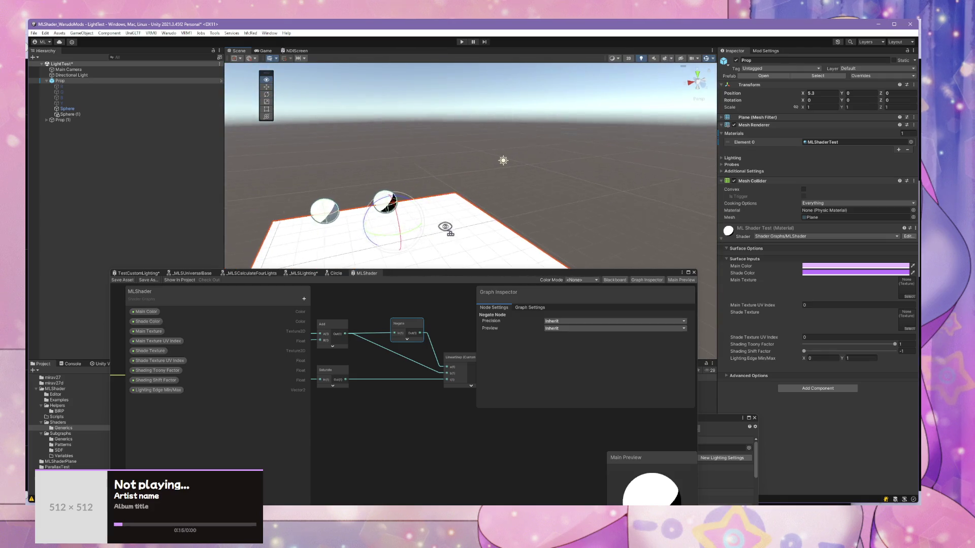
scroll(down, 3)
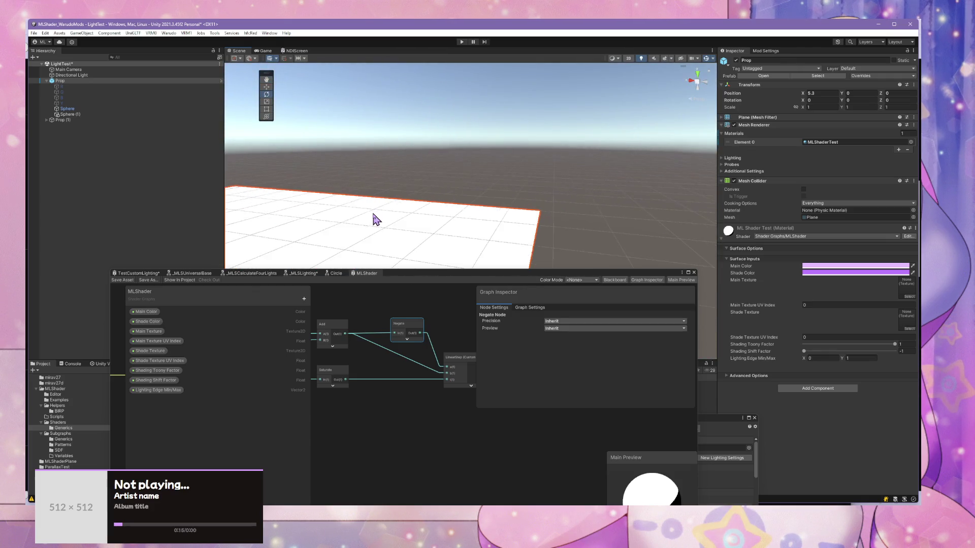
key(e)
drag(374, 218, 398, 211)
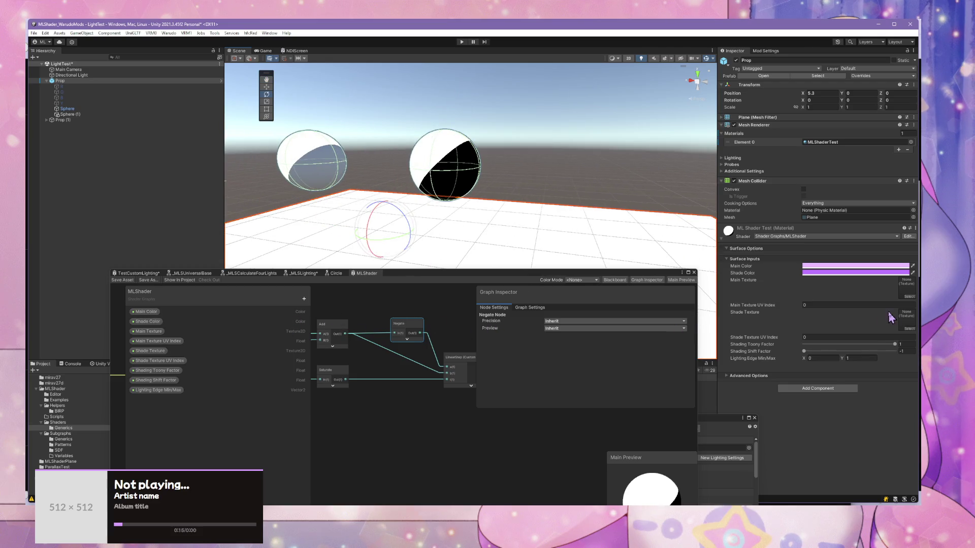
click(912, 346)
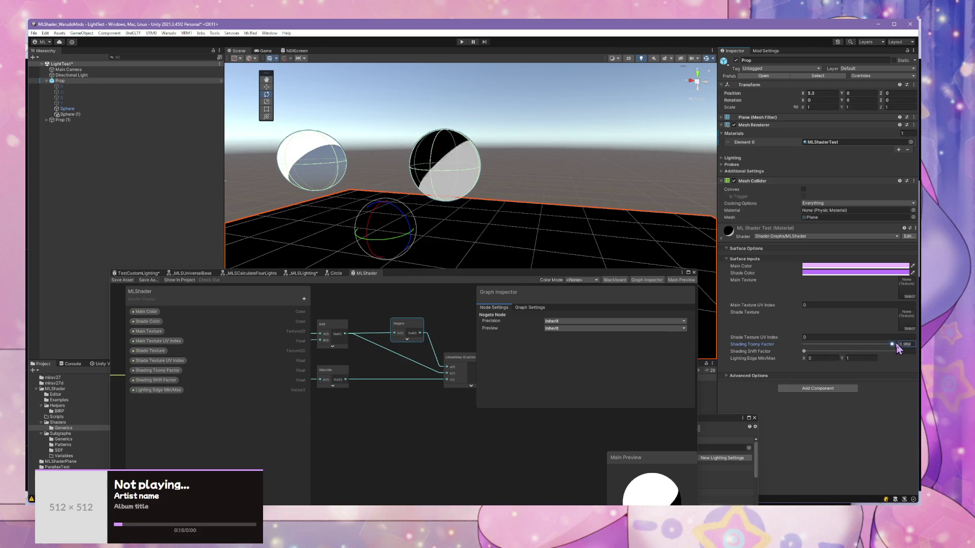
drag(817, 351, 801, 351)
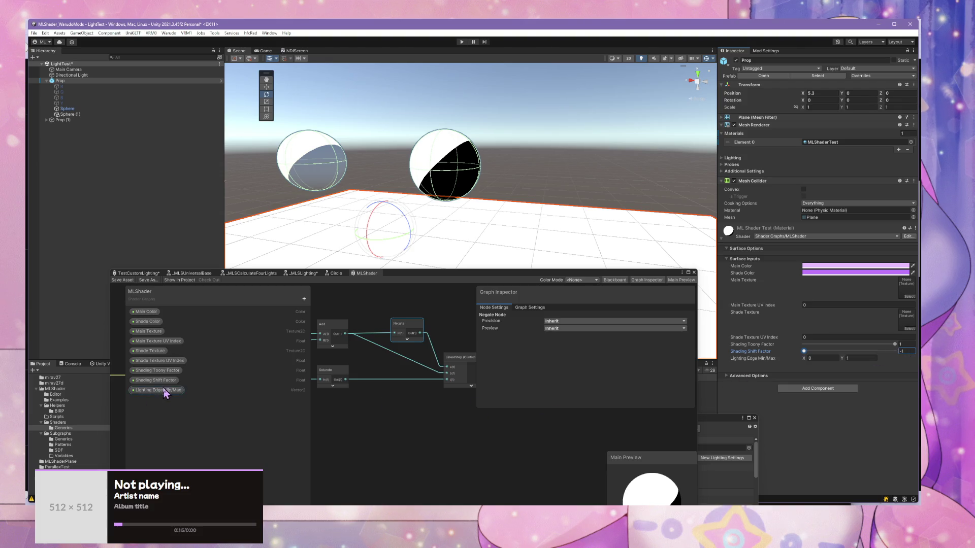
Step: Set Shading Shift Factor's Mode to Default and enter -0.85 for it on the material
click(166, 382)
click(558, 366)
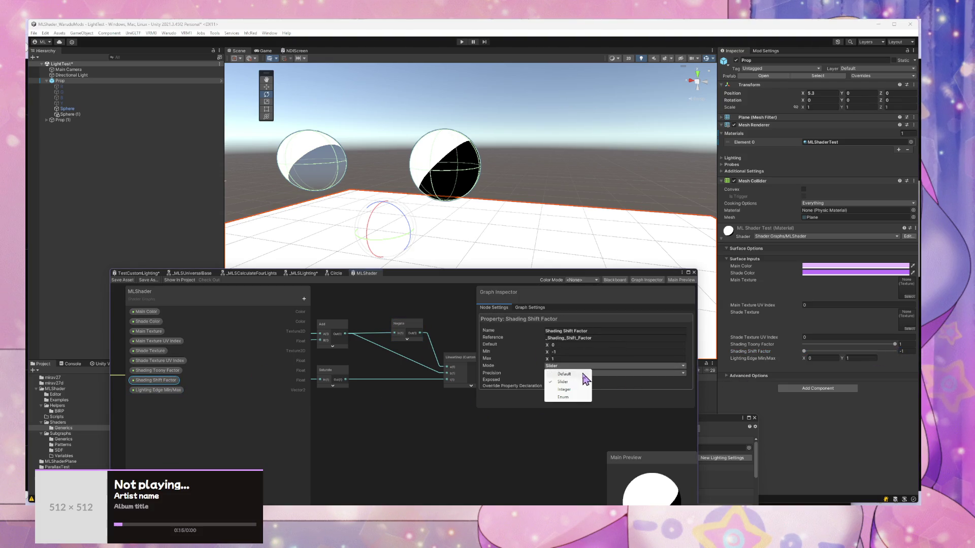
click(583, 375)
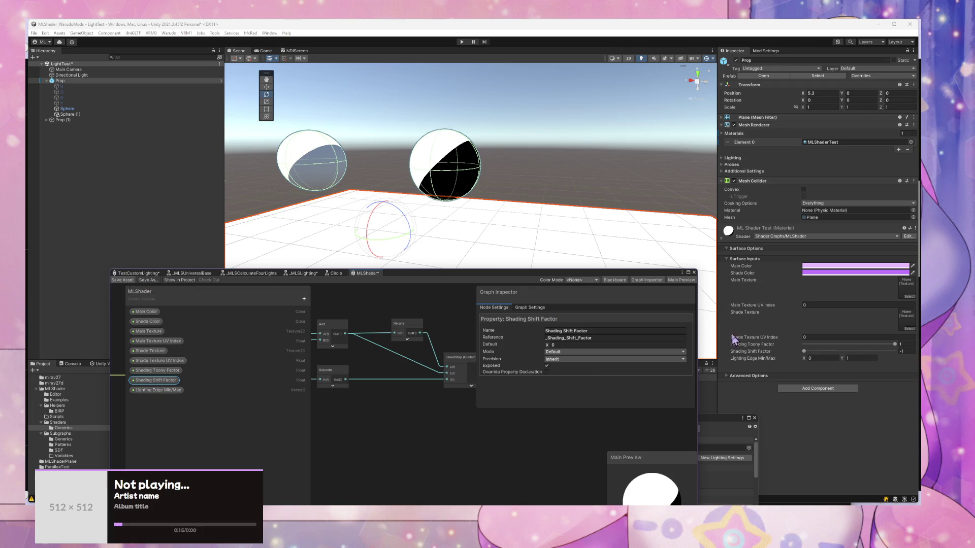
click(808, 351)
text(-0.67)
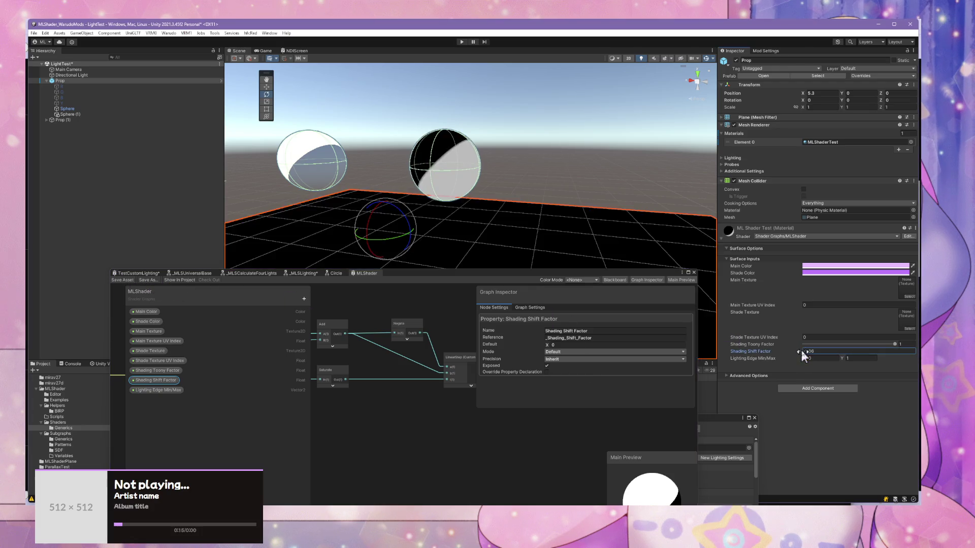
key(BackSpace)
key(BackSpace)
text(85)
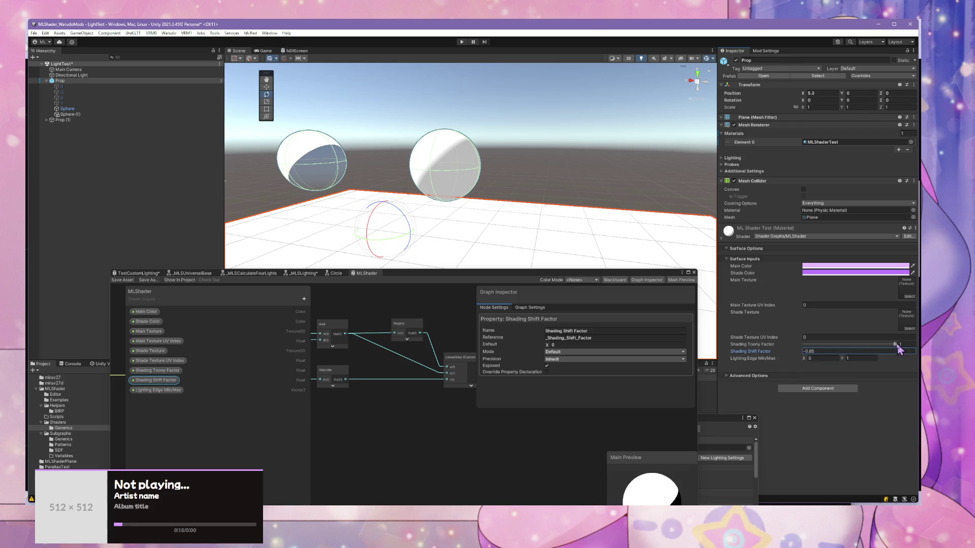
drag(837, 344, 858, 345)
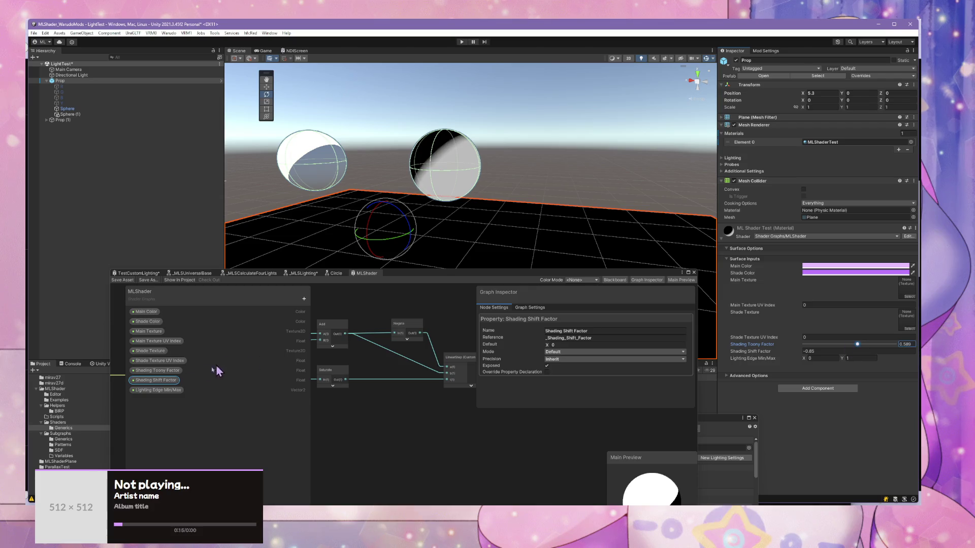
Step: Set Shading Toony Factor's Mode to Default, save the graph, and set Toony 0.97, Shift -0.87
right_click(166, 382)
right_click(172, 371)
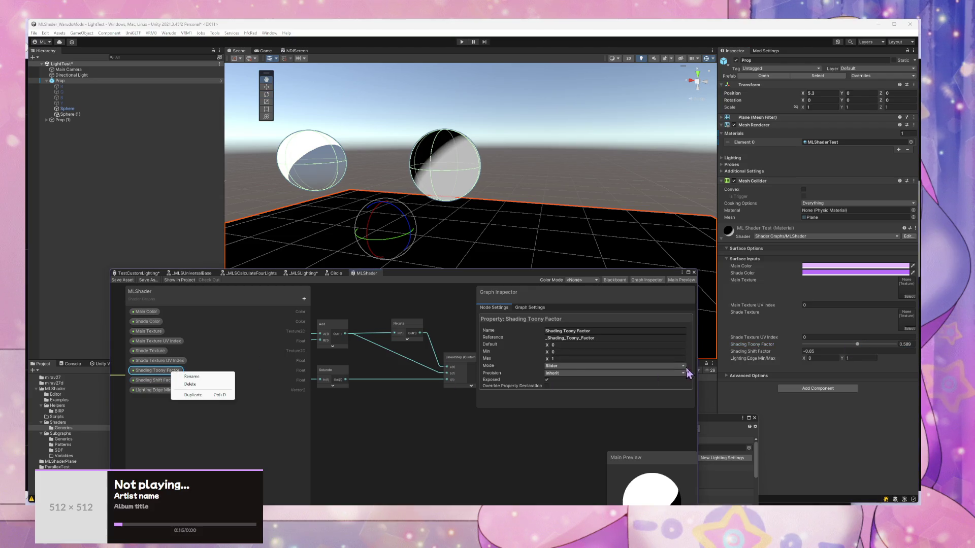
click(585, 366)
click(573, 374)
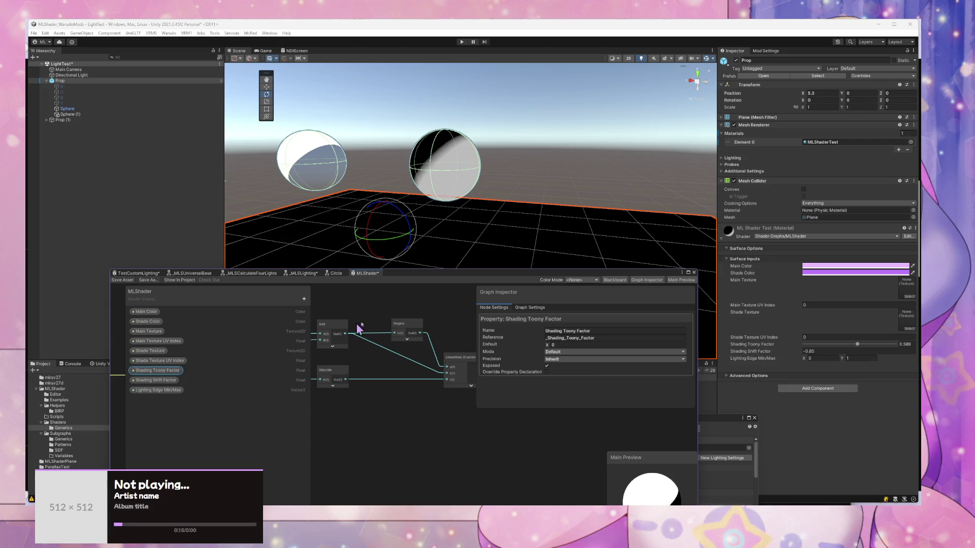
click(123, 280)
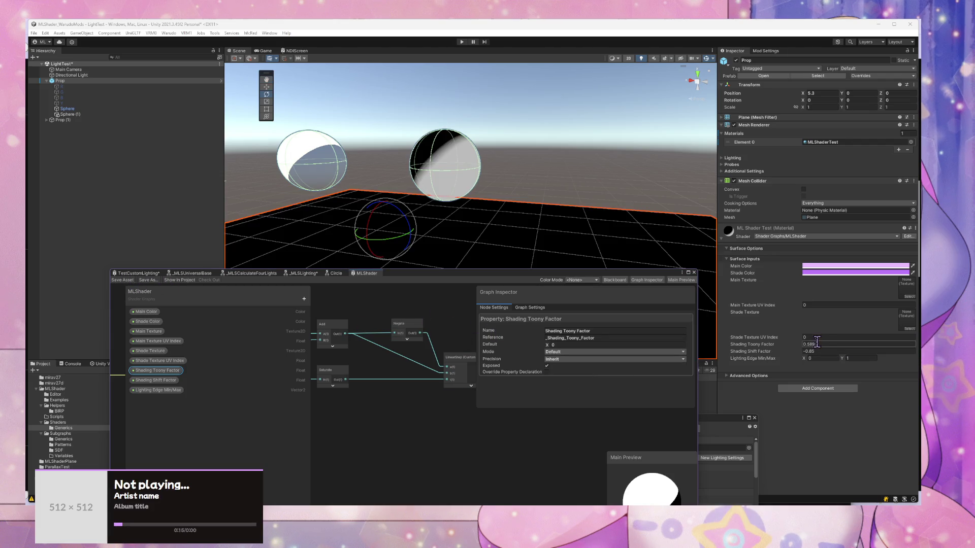
drag(801, 344, 797, 346)
text(-0.87)
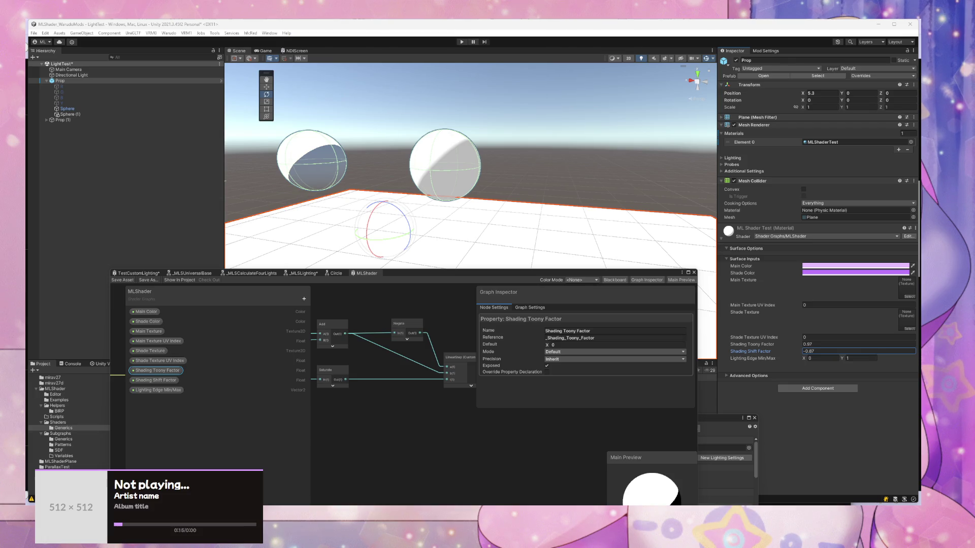
drag(31, 26, 662, 96)
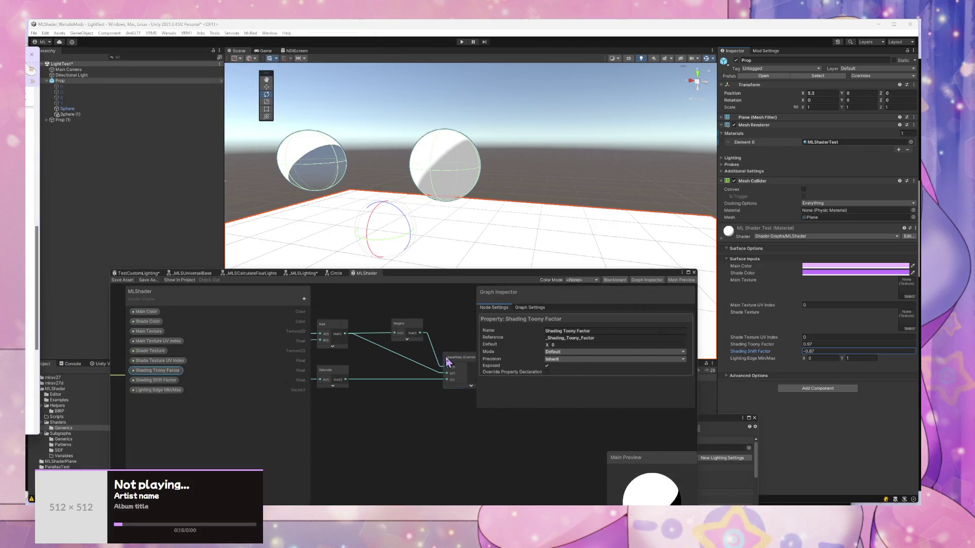
drag(373, 393, 578, 374)
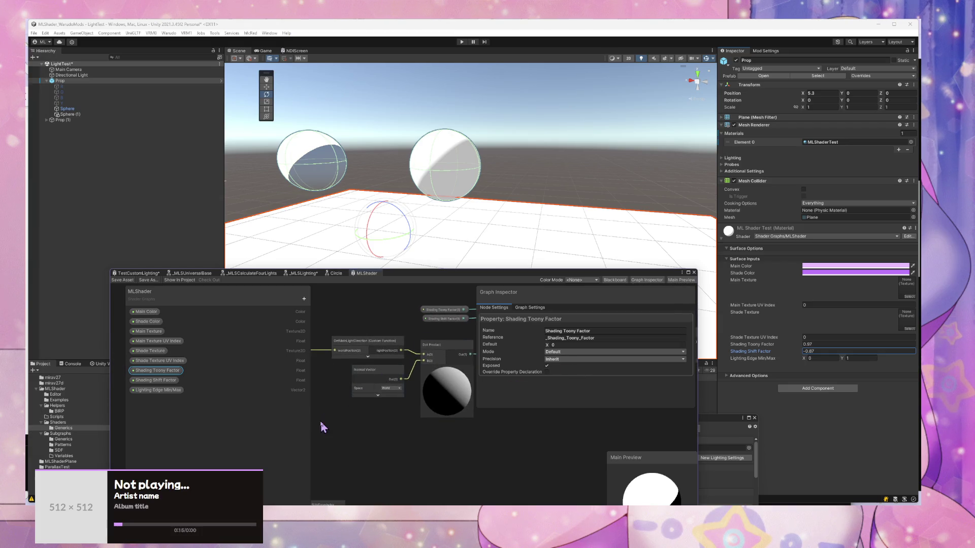
Step: Inspect the Normal Vector node and drag the Saturate node left toward the Add and Negate nodes
drag(322, 424, 352, 419)
click(414, 341)
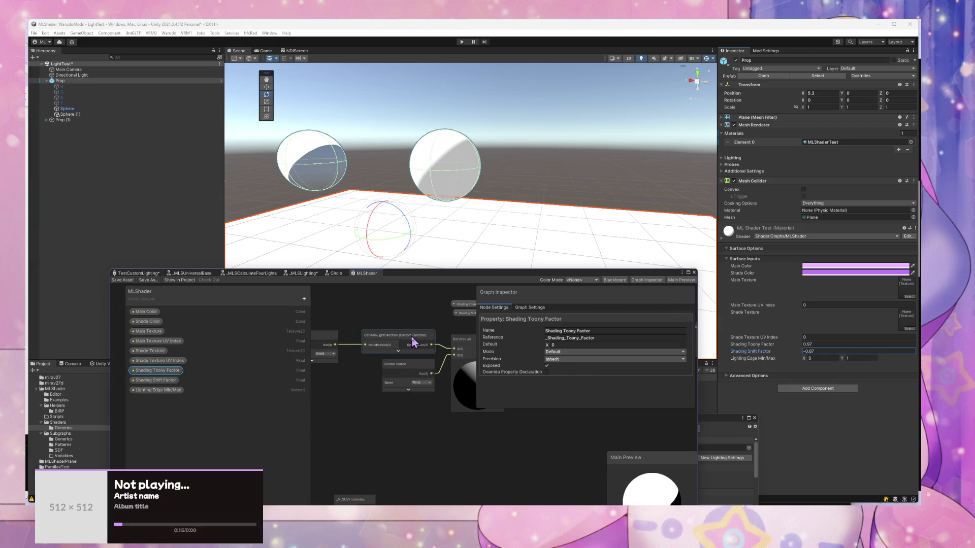
click(421, 422)
drag(422, 423, 345, 413)
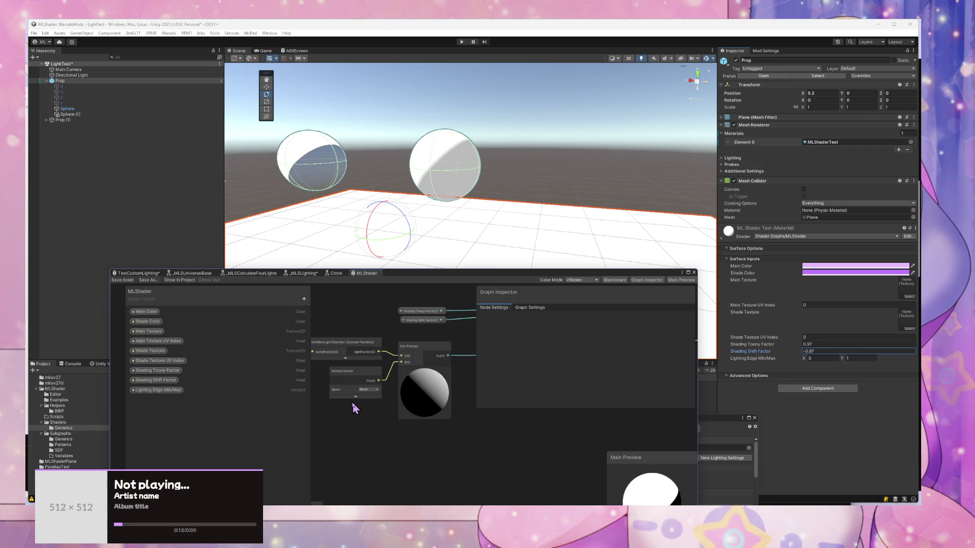
click(358, 375)
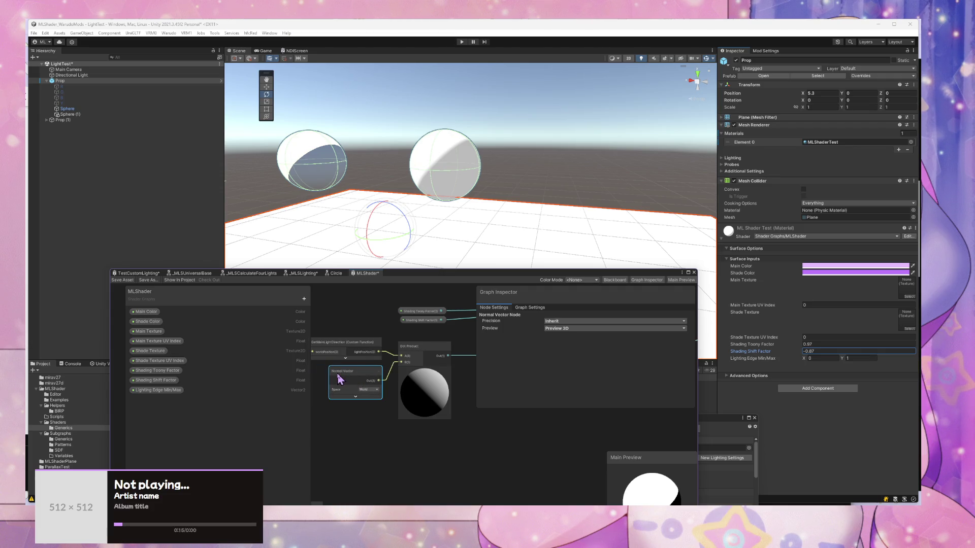
drag(386, 343, 364, 355)
drag(429, 364, 413, 359)
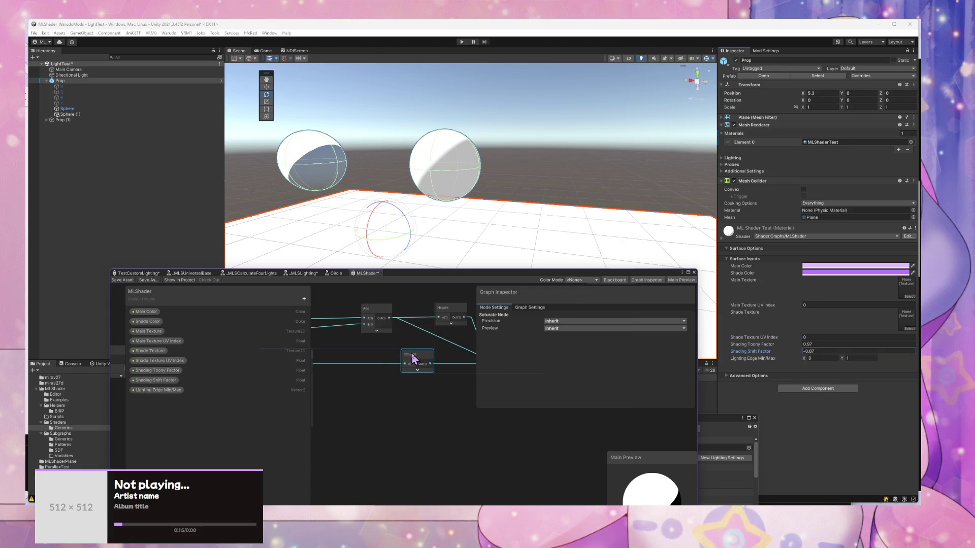
Step: Insert a new Add node between the Dot Product and Saturate nodes
key(f)
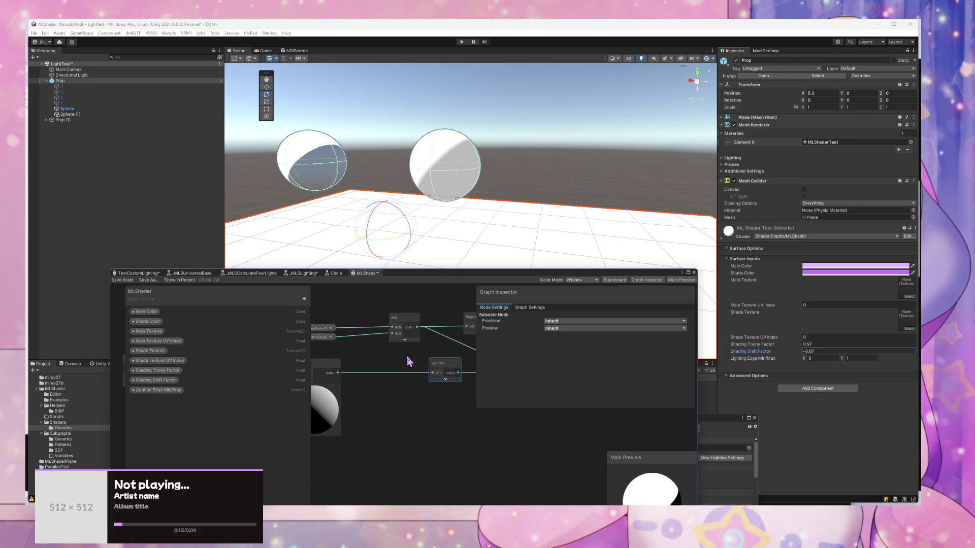
drag(334, 343, 363, 345)
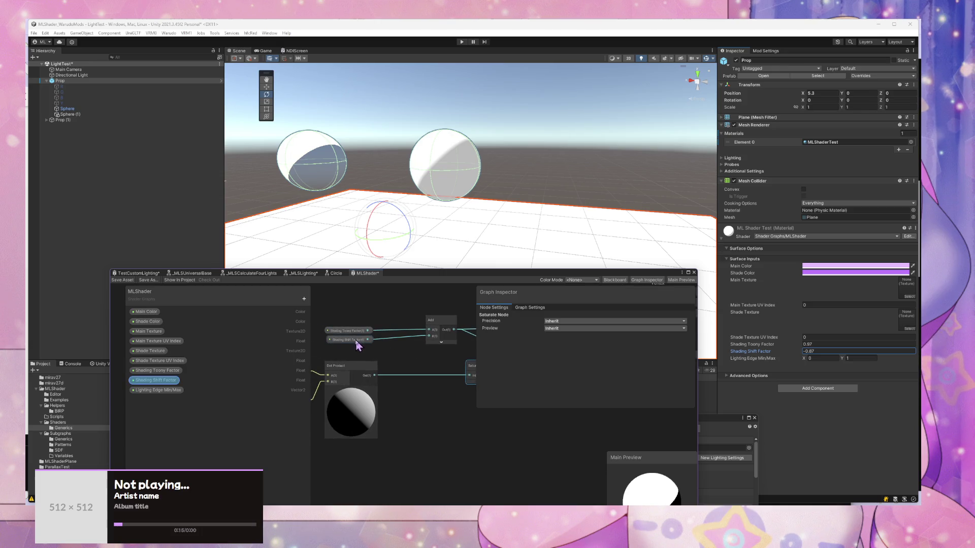
click(424, 356)
key(space)
text(add)
key(Return)
drag(433, 373, 407, 379)
drag(469, 375, 461, 378)
Step: Wire Shading Shift Factor into the new Add's B input and delete its old link to the upper Add
click(348, 340)
drag(367, 340, 407, 386)
drag(363, 339, 356, 468)
click(394, 350)
key(Delete)
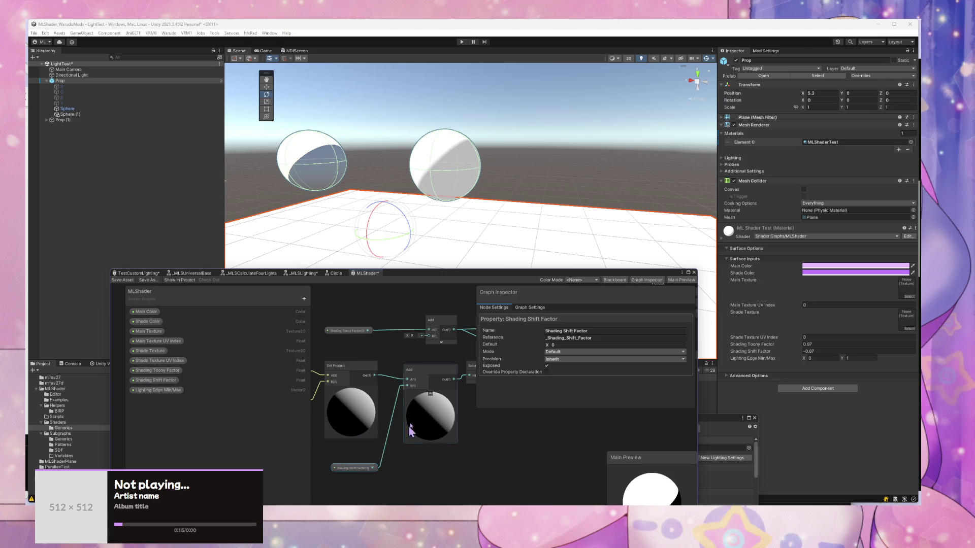
drag(450, 455, 397, 463)
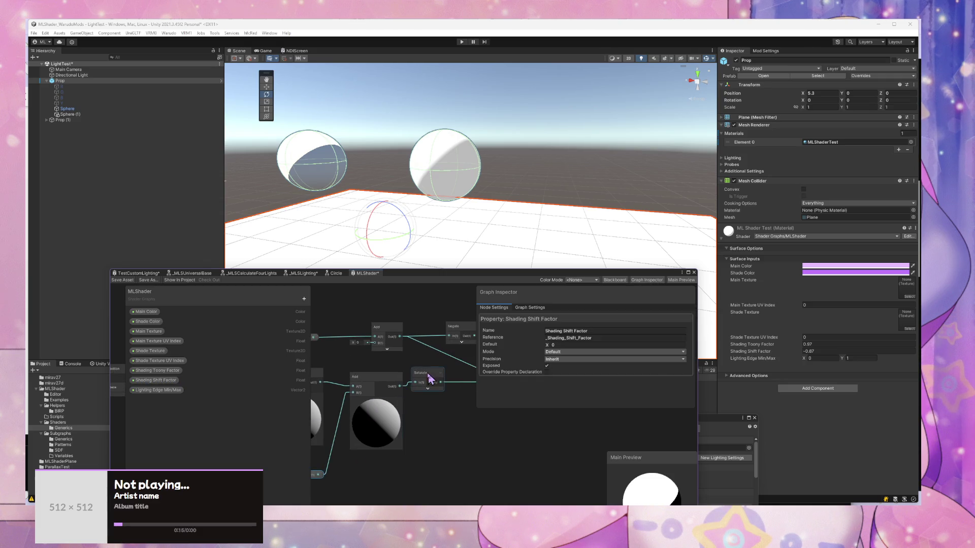
drag(428, 375, 446, 381)
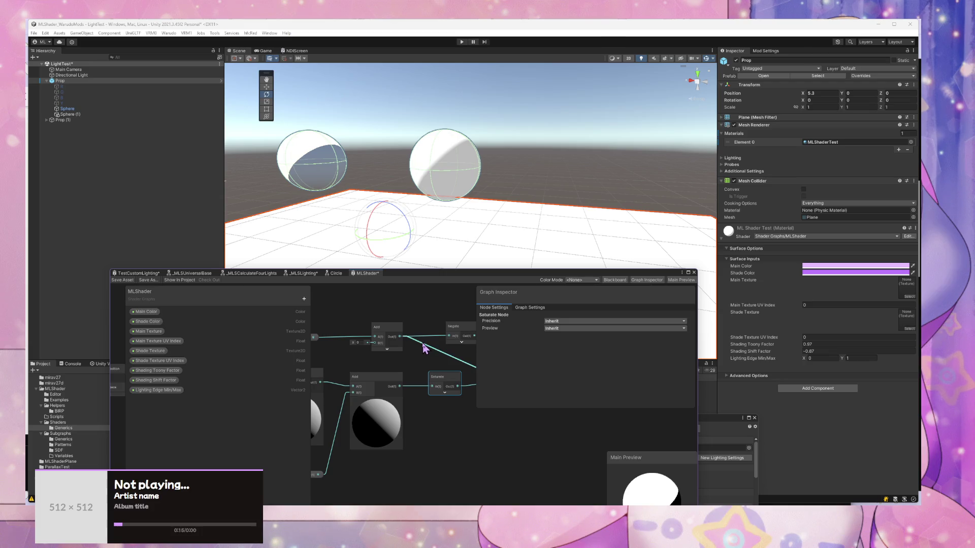
Step: Inspect the LinearStep, Negate and Shading Toony Factor nodes, then undo the last graph change
drag(417, 359, 350, 373)
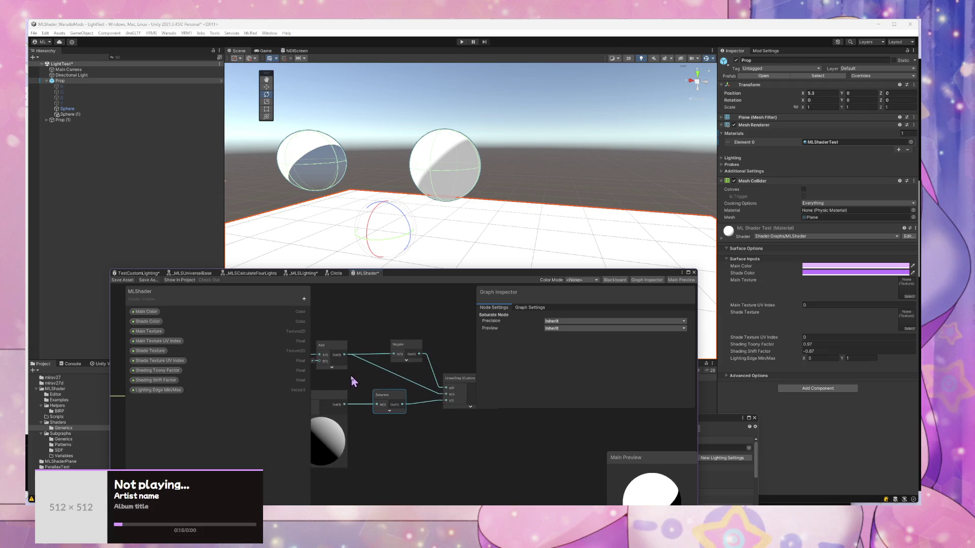
click(477, 383)
click(406, 350)
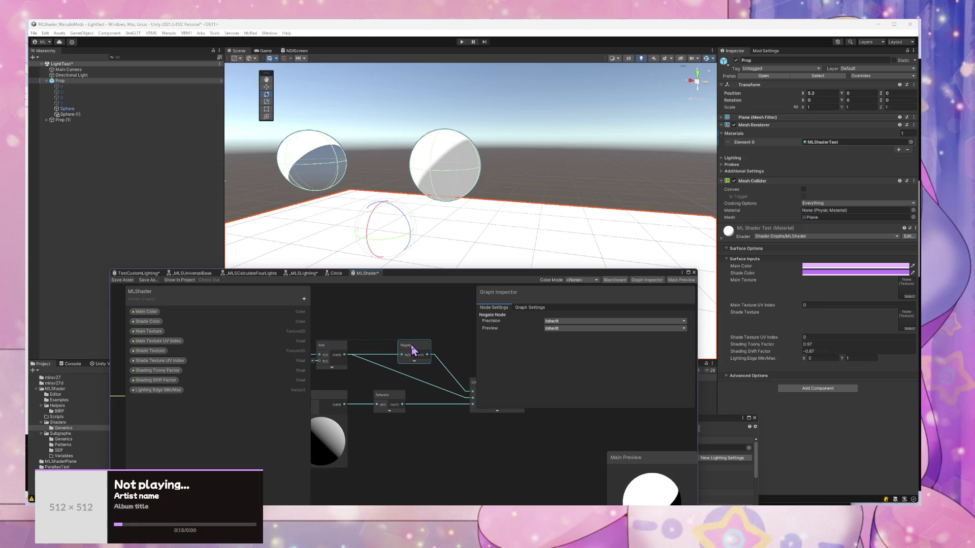
drag(331, 348, 371, 345)
drag(435, 346, 296, 353)
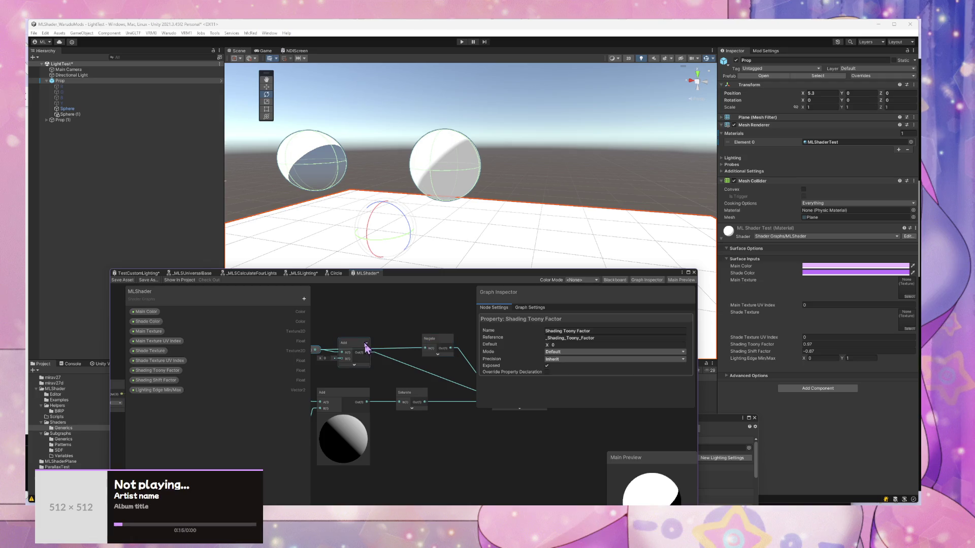
key(ctrl+z)
key(ctrl+z)
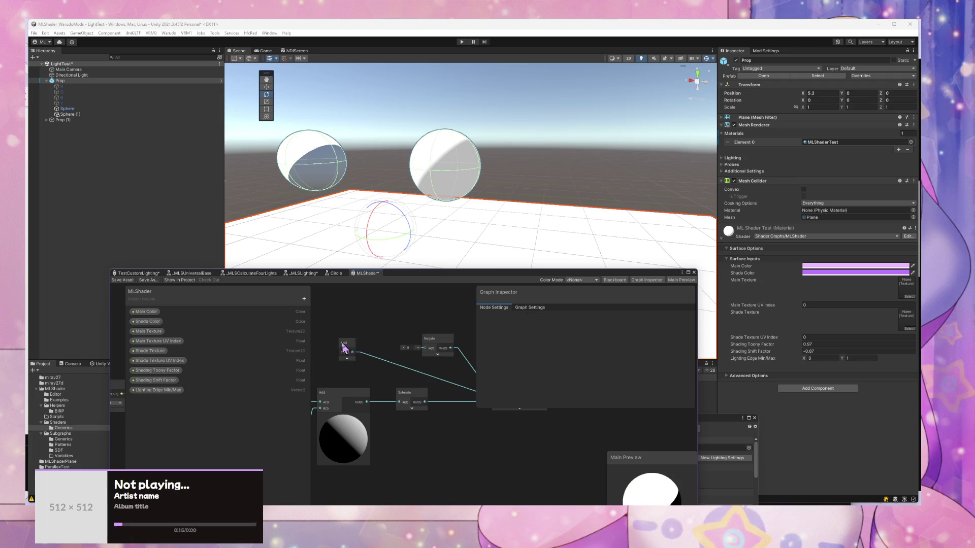
Step: Undo the stray Add node so Shading Toony Factor feeds Negate directly, then delete the Negate node
key(ctrl+z)
key(ctrl+z)
key(ctrl+y)
key(ctrl+y)
key(ctrl+y)
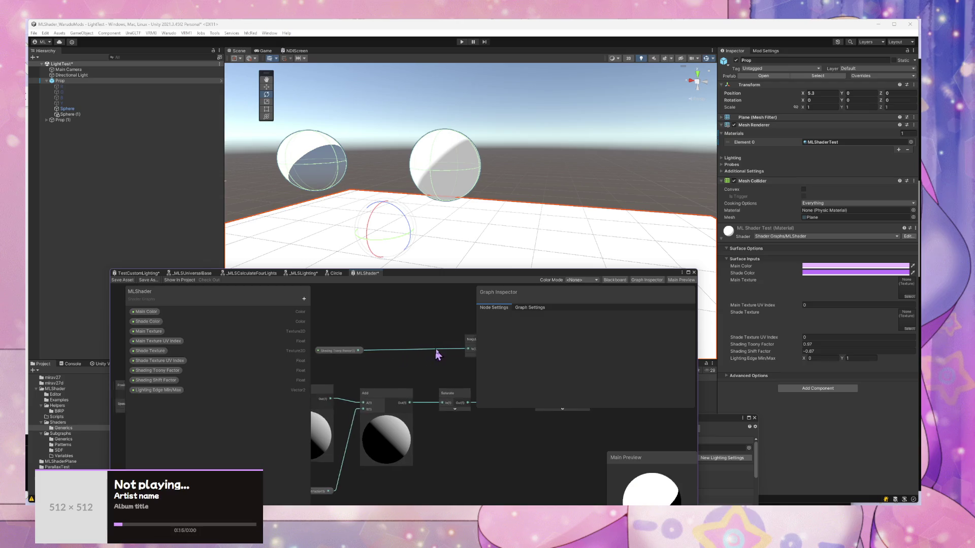
drag(424, 353, 330, 347)
click(382, 337)
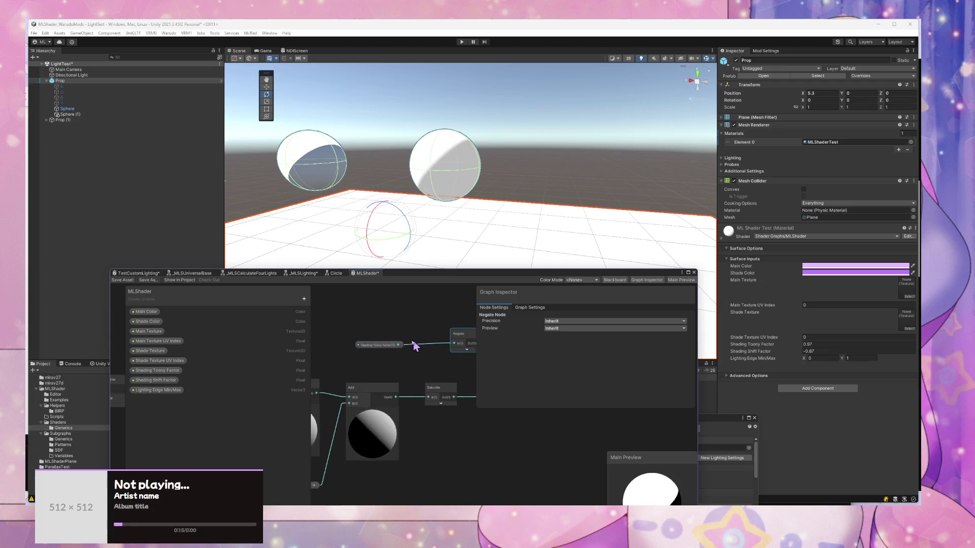
key(Delete)
Step: Add a Subtract node via the 'subtract' search and place a Shading Toony Factor node beside it
key(space)
text(sub)
key(BackSpace)
key(BackSpace)
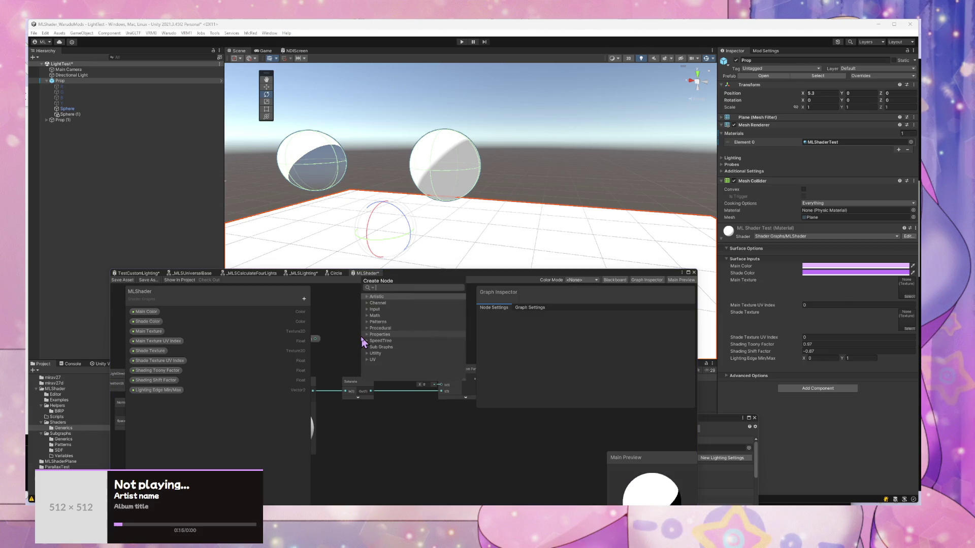
text(ubtract)
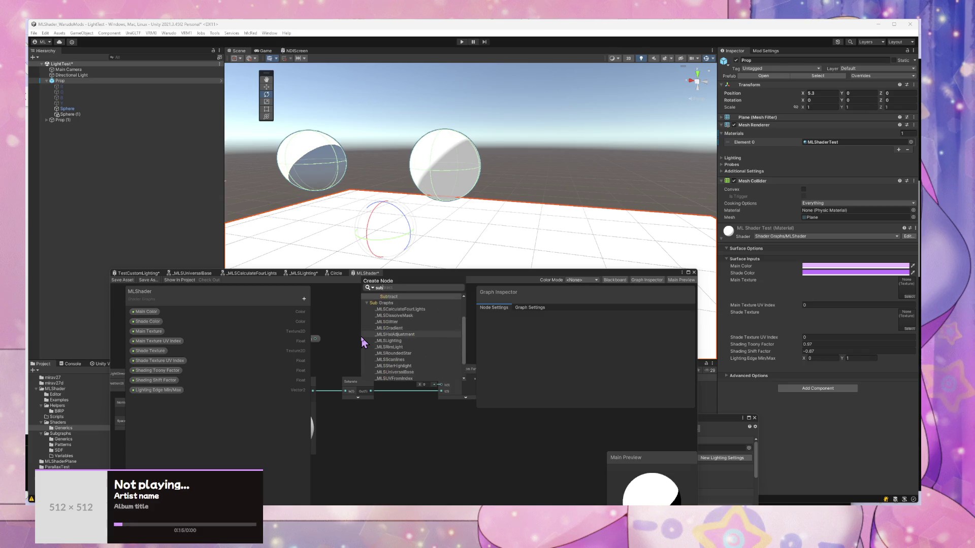
key(Return)
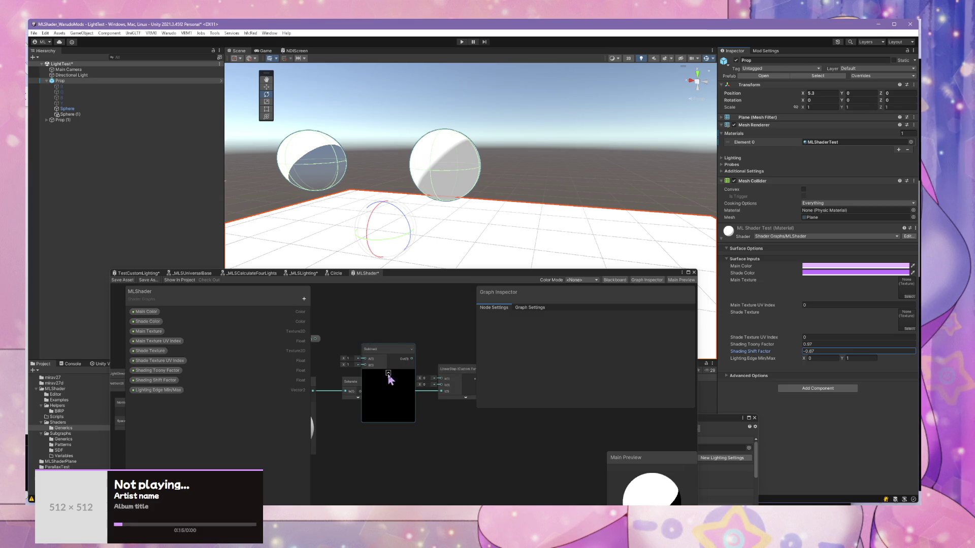
drag(386, 349, 387, 325)
drag(316, 350, 397, 328)
drag(409, 310, 411, 321)
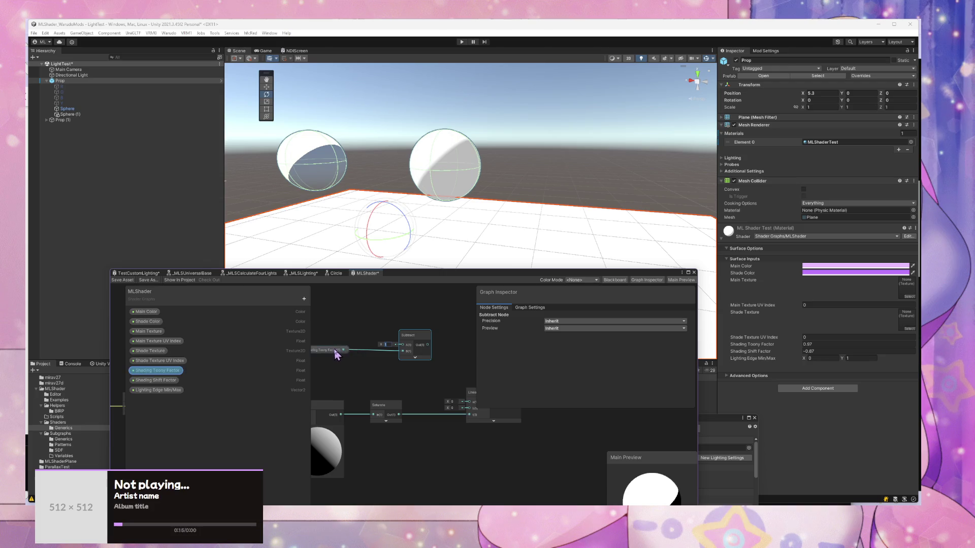
Step: Connect Shading Toony Factor to Subtract's A input and duplicate the Subtract node below it
drag(349, 354, 403, 346)
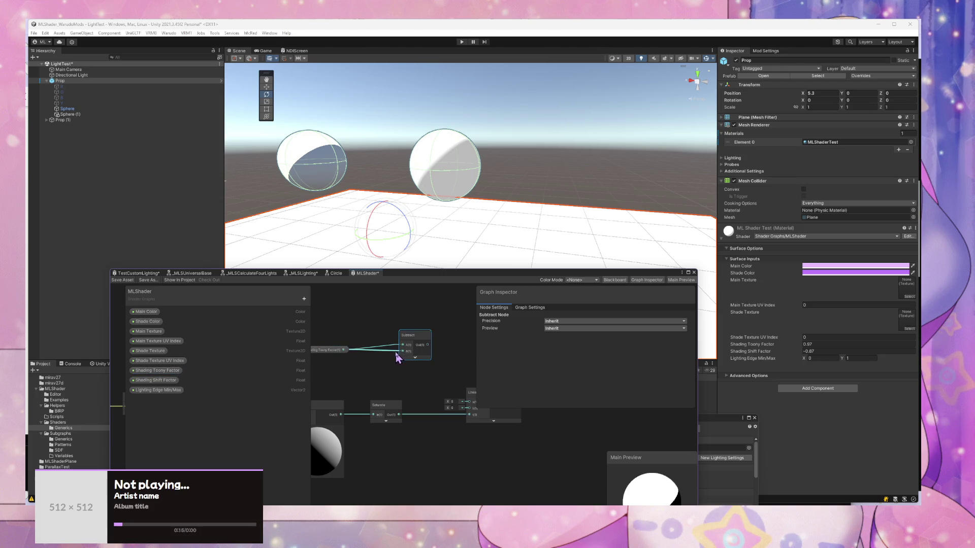
drag(335, 350, 337, 345)
click(420, 344)
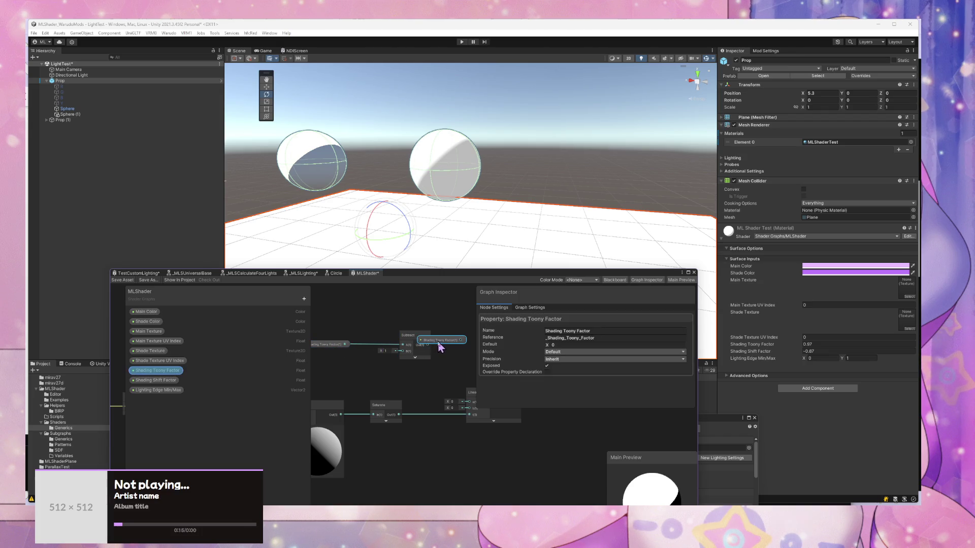
click(417, 349)
click(418, 349)
key(ctrl+d)
drag(418, 349, 411, 385)
Step: Wire the upper and lower Subtract outputs into the LinearStep node's inputs
drag(453, 346, 413, 333)
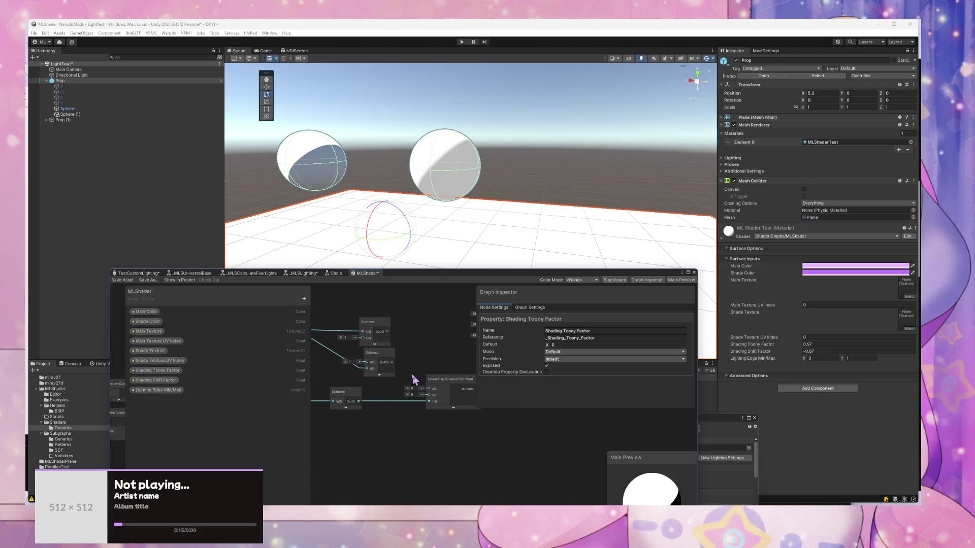
drag(388, 331, 429, 386)
drag(388, 332, 355, 354)
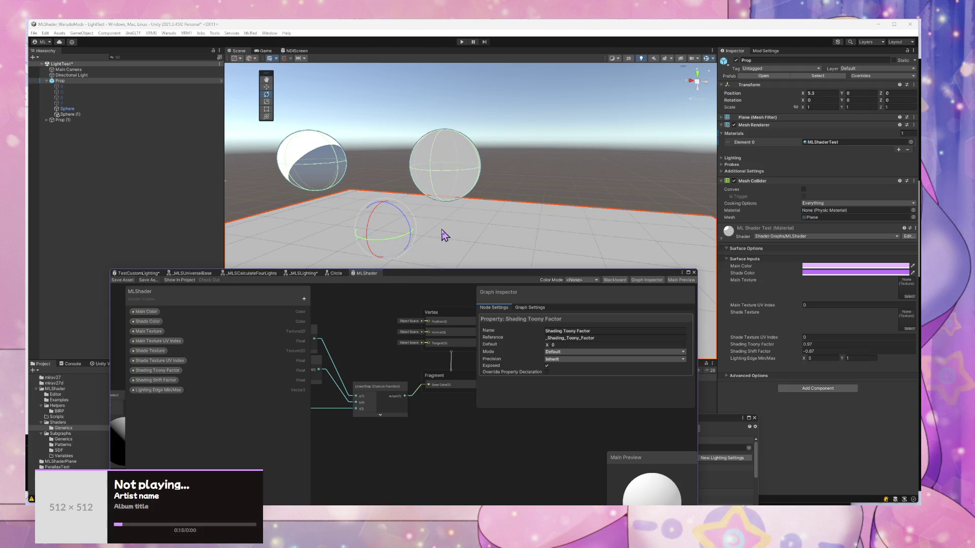
drag(378, 351, 468, 337)
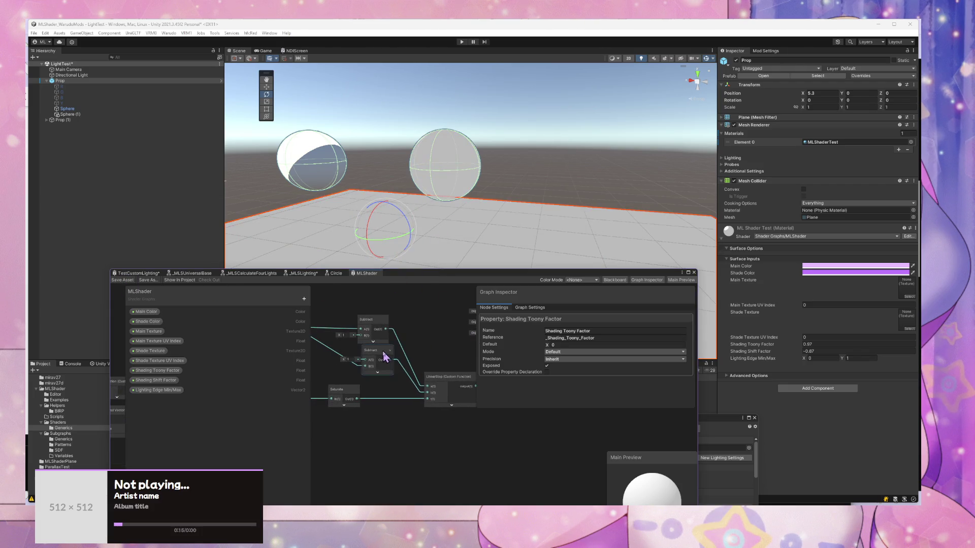
drag(384, 356, 378, 356)
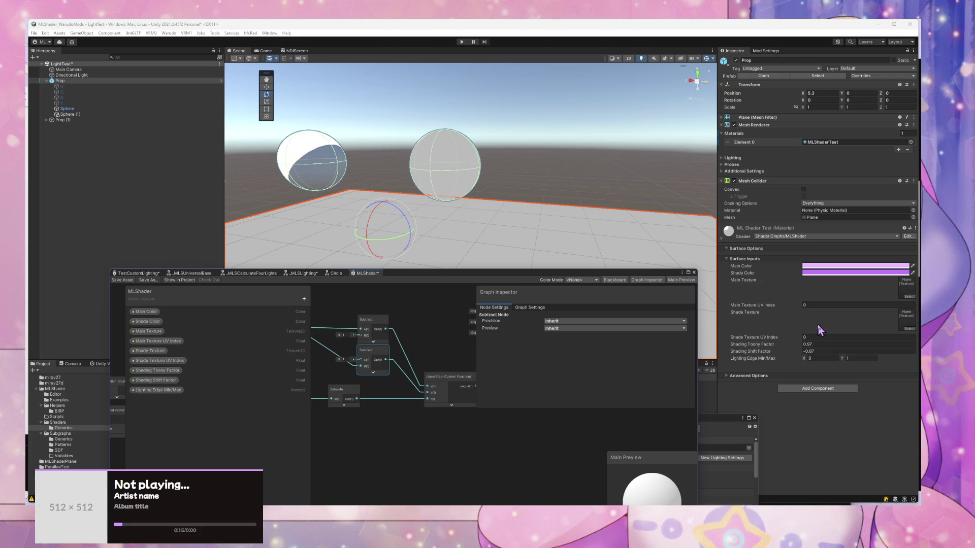
click(457, 163)
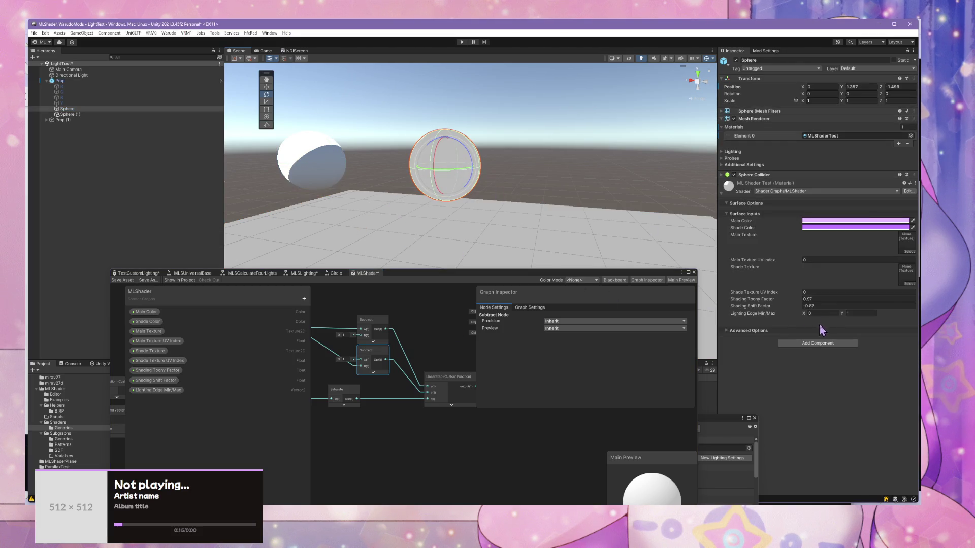
Step: Clear Shading Shift Factor to 0, test Shading Toony Factor at 1 and 0.98, then set it to 0
key(BackSpace)
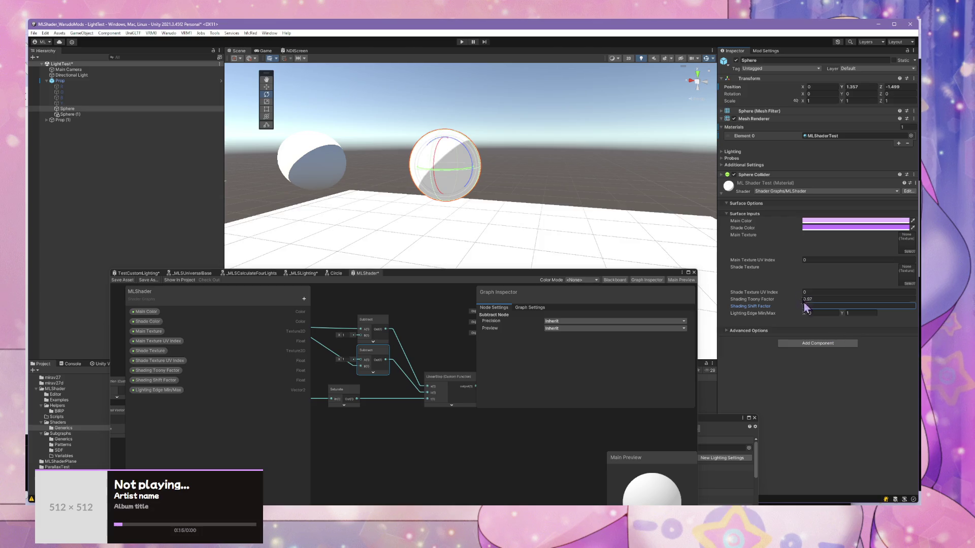
text(1)
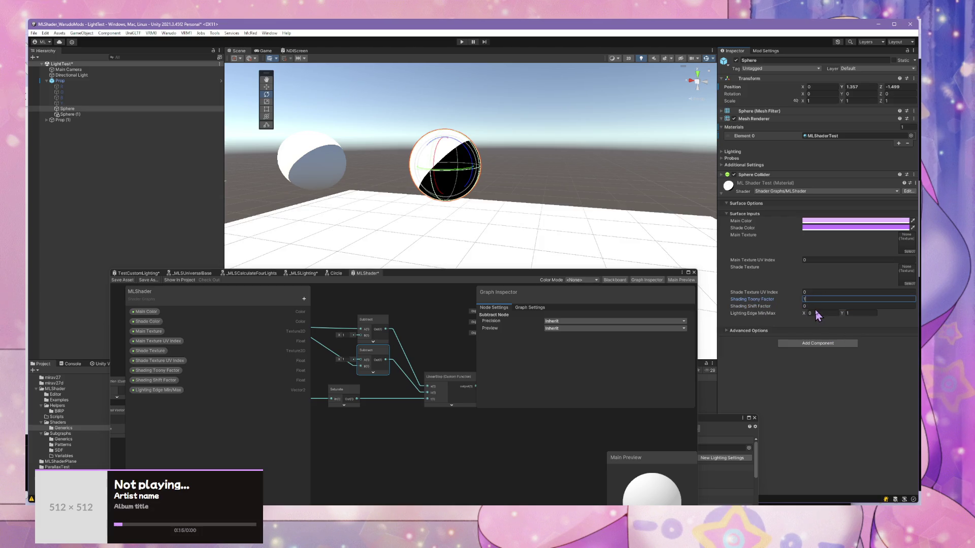
key(BackSpace)
text(0.98)
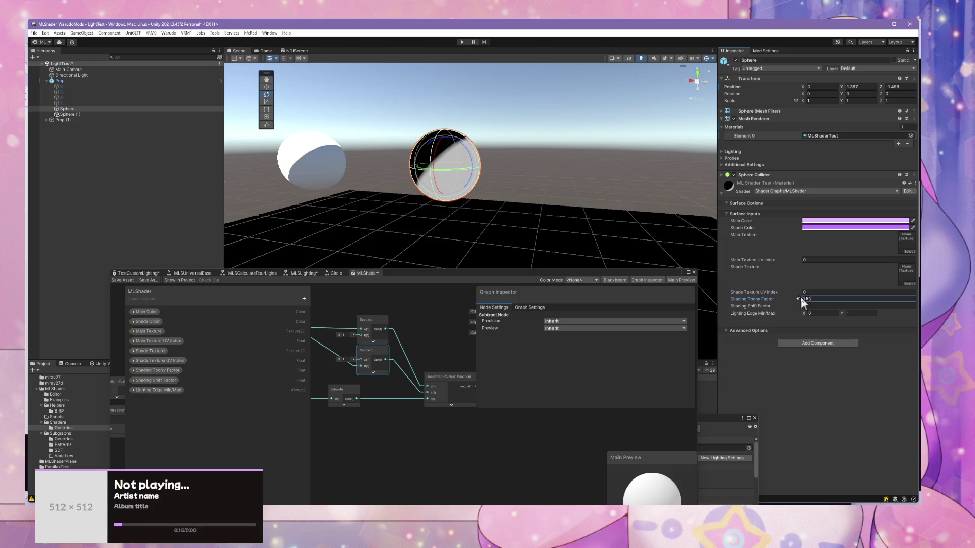
key(Return)
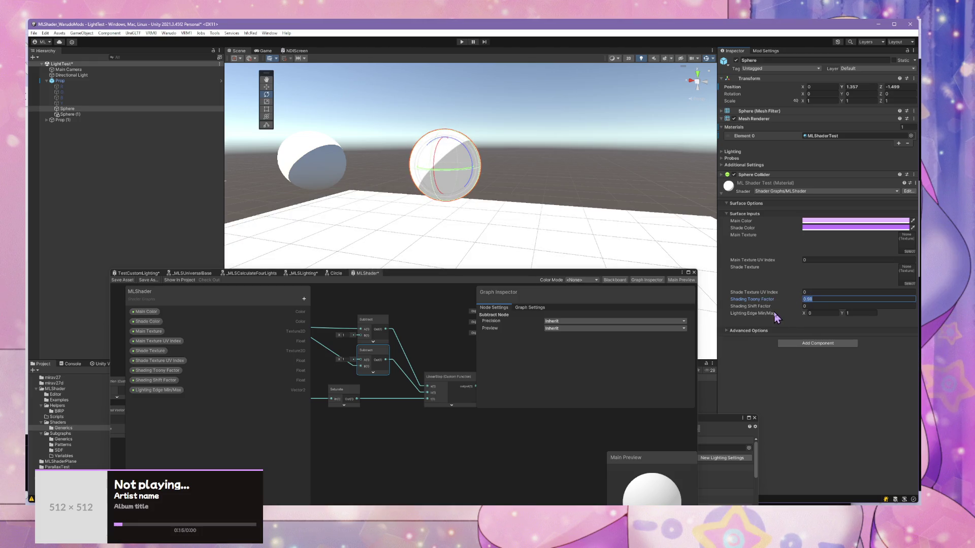
text(0)
drag(544, 238, 529, 175)
click(518, 180)
scroll(up, 3)
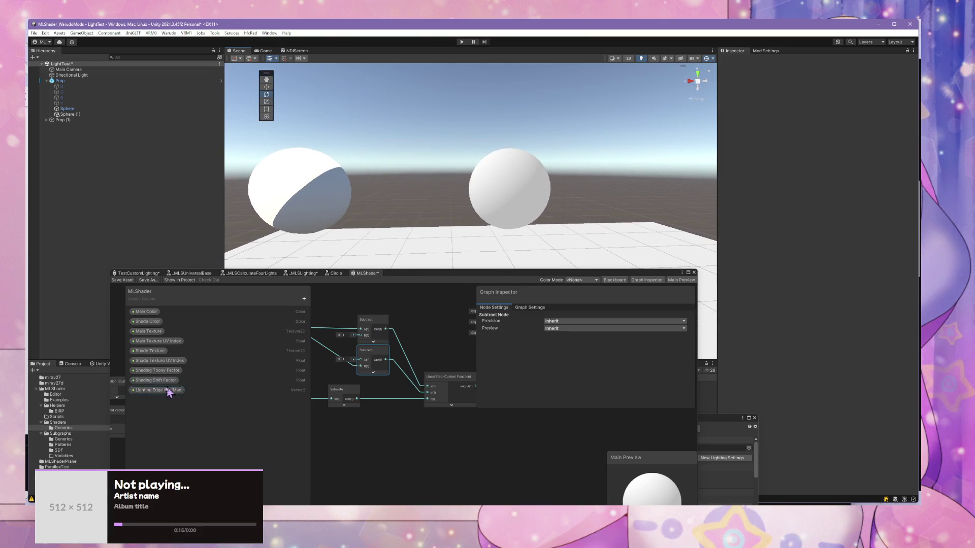
Step: Make the Shading Shift Factor property a slider ranging from -1 to 1
click(169, 390)
right_click(168, 384)
click(155, 380)
click(569, 351)
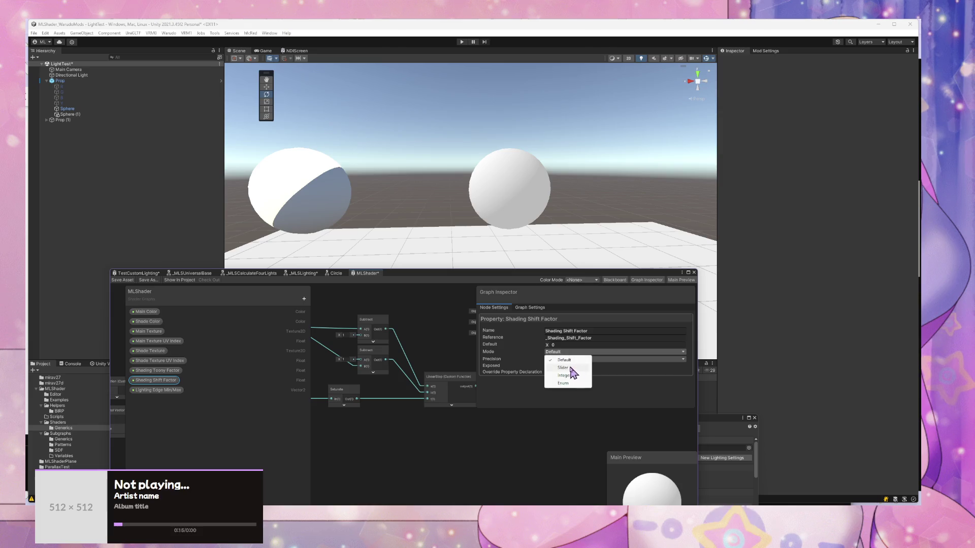
click(570, 368)
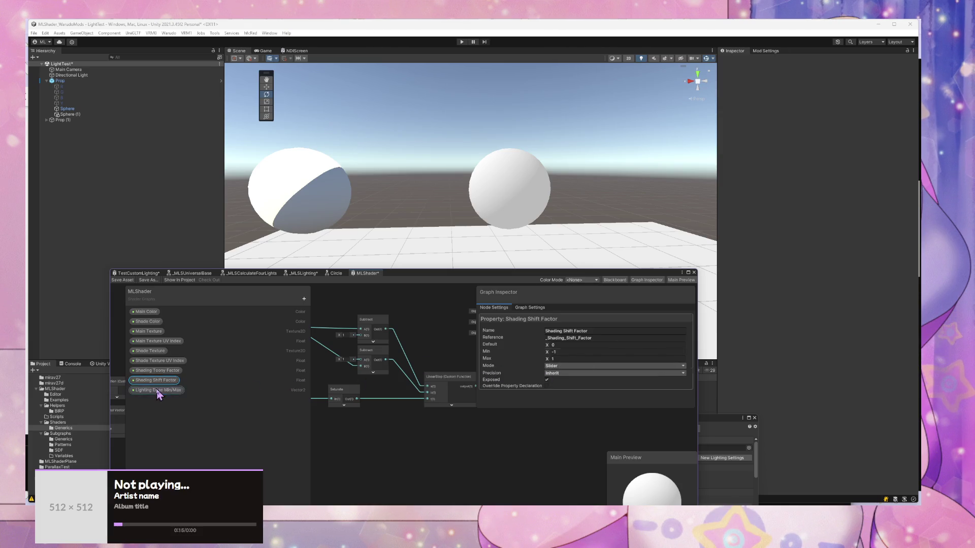
Step: Make the Shading Toony Factor property a 0 to 1 slider
right_click(155, 391)
click(168, 371)
right_click(169, 373)
key(Escape)
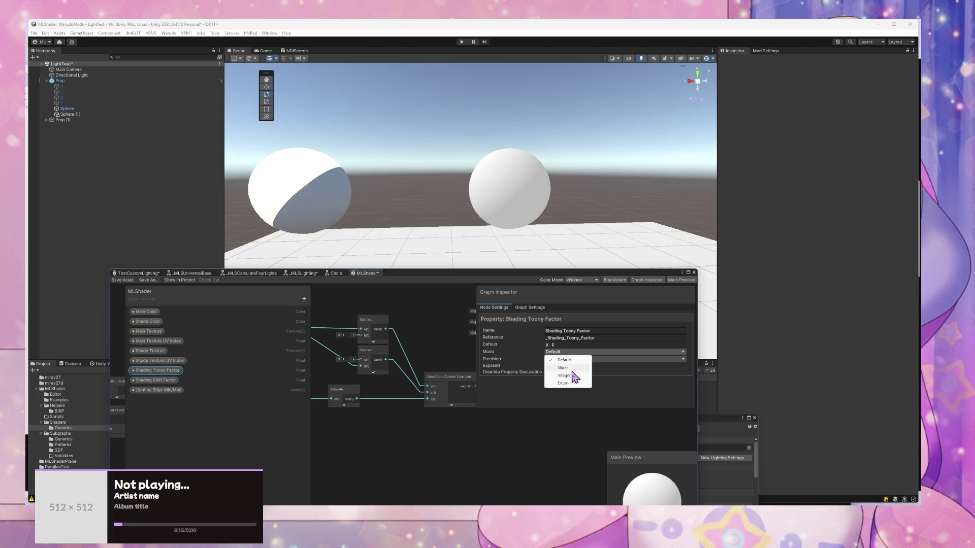
click(571, 369)
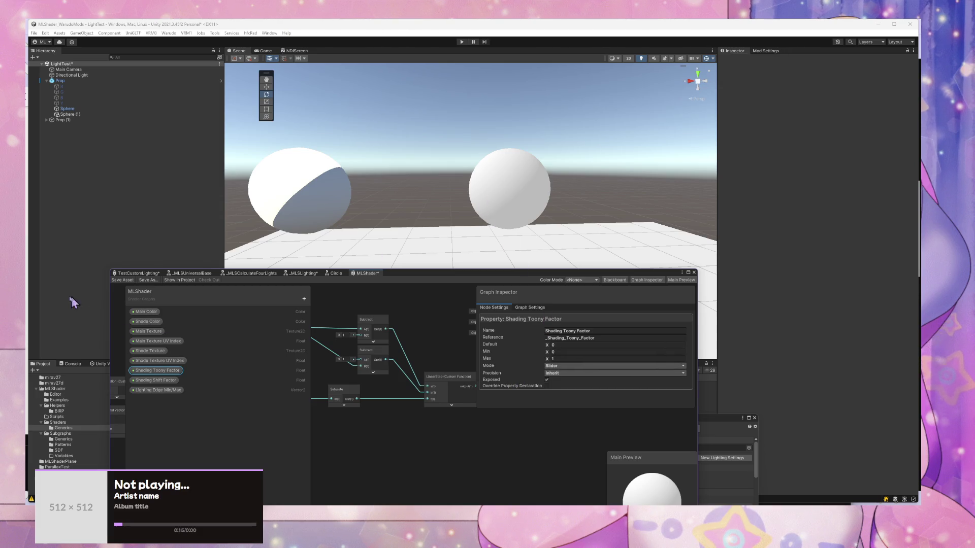
drag(364, 159, 446, 185)
Step: Compare the test spheres' MToon materials, then select the plane carrying the MLShader material
click(467, 178)
click(499, 123)
click(293, 180)
click(467, 170)
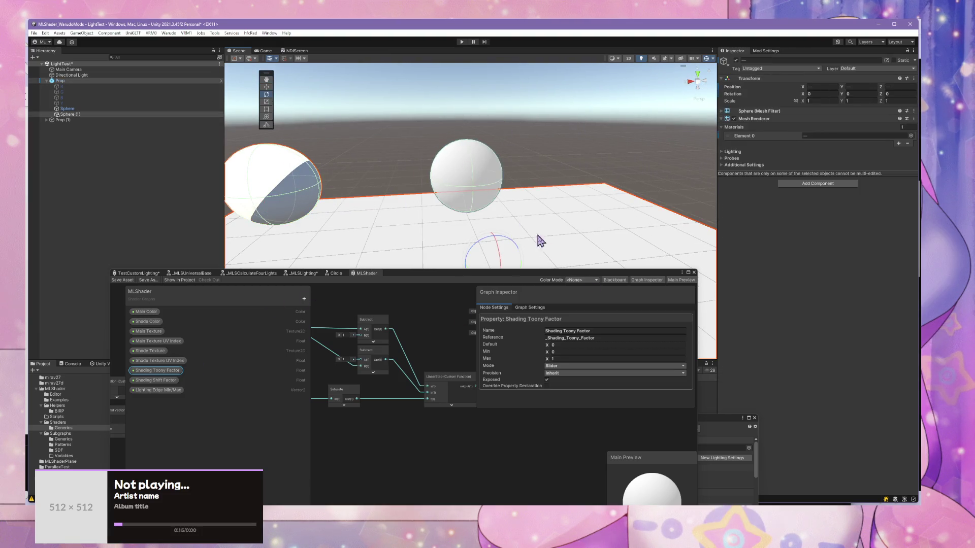
click(416, 178)
click(277, 166)
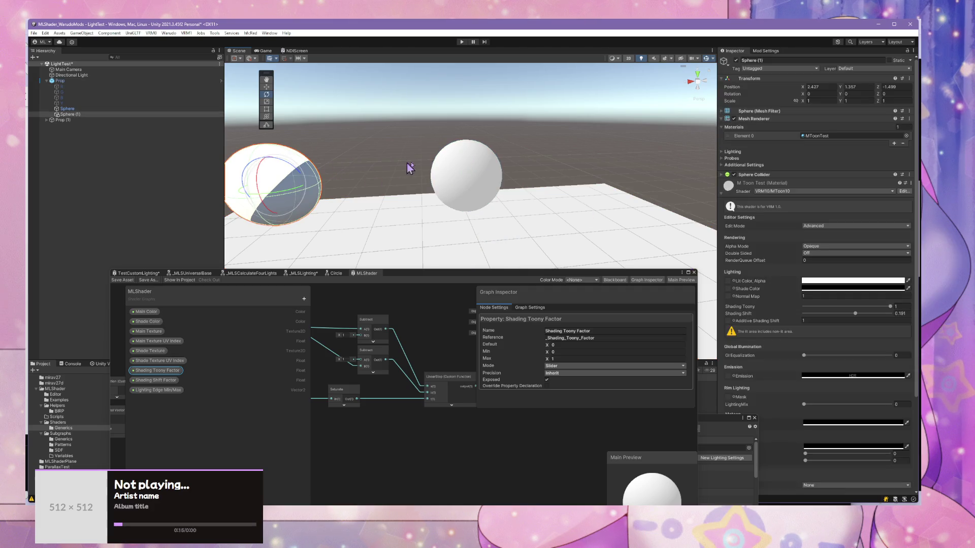
click(482, 165)
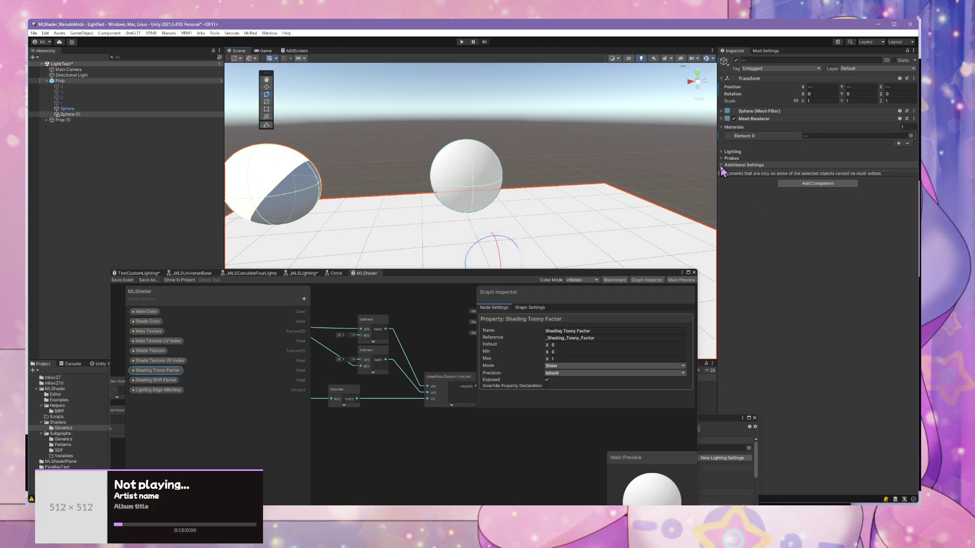
click(724, 165)
click(491, 167)
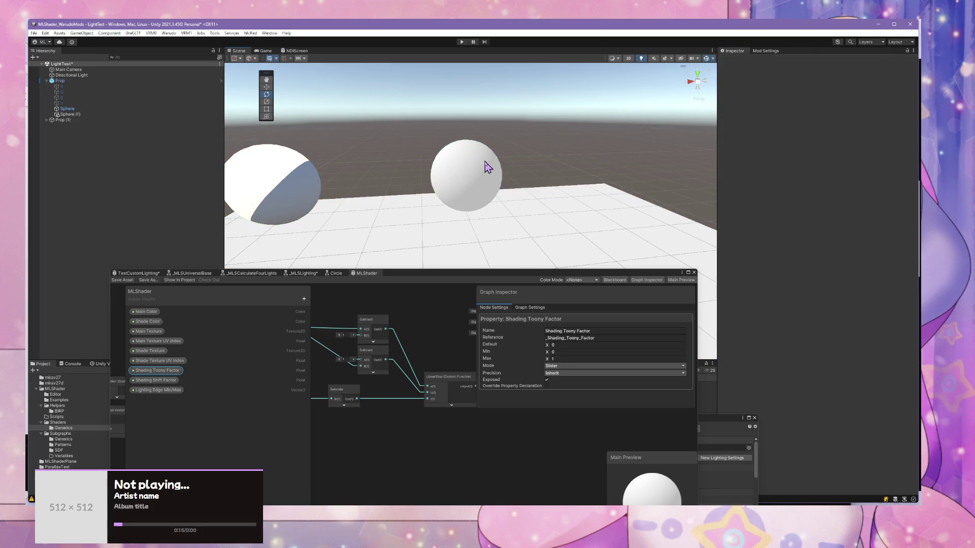
Step: Raise Shading Toony Factor to about 0.9 and set Shading Shift Factor to 0.1
drag(806, 359, 877, 365)
text(0.5)
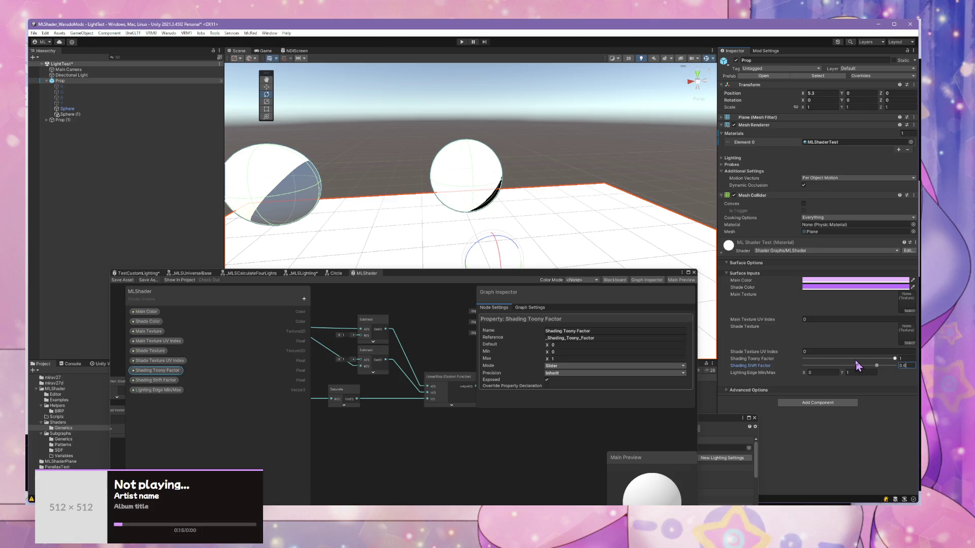
drag(594, 239, 589, 229)
click(914, 365)
click(914, 364)
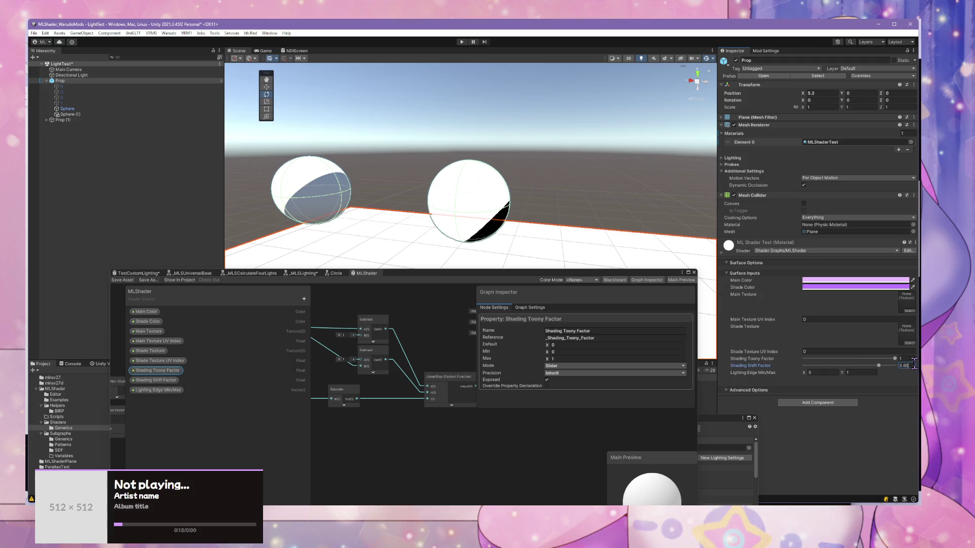
drag(449, 199, 382, 165)
click(904, 365)
text(0.7)
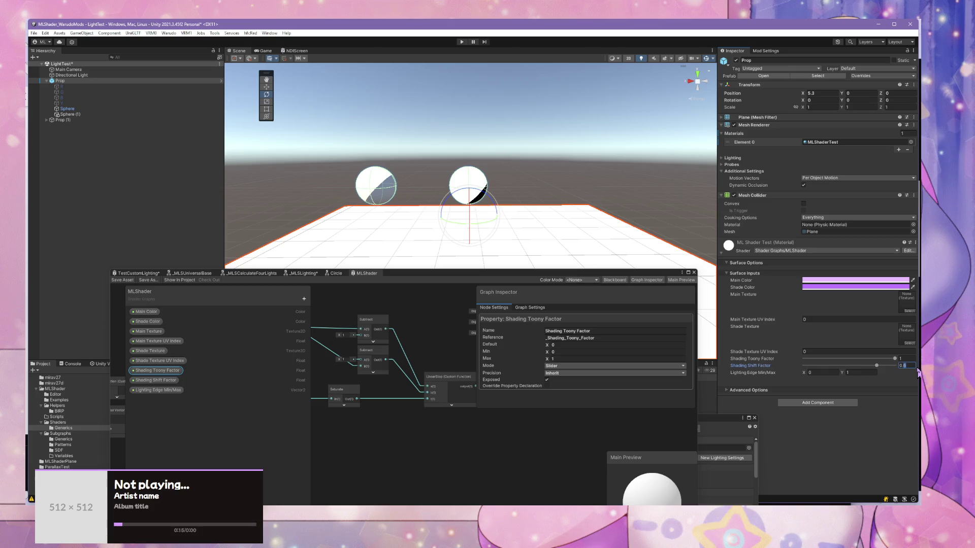
key(BackSpace)
key(BackSpace)
key(BackSpace)
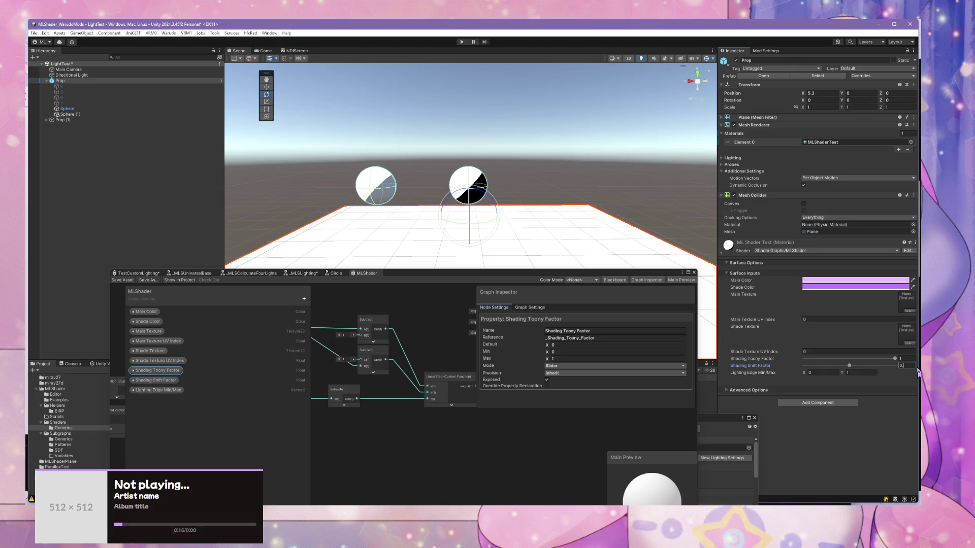
text(0.1)
click(375, 202)
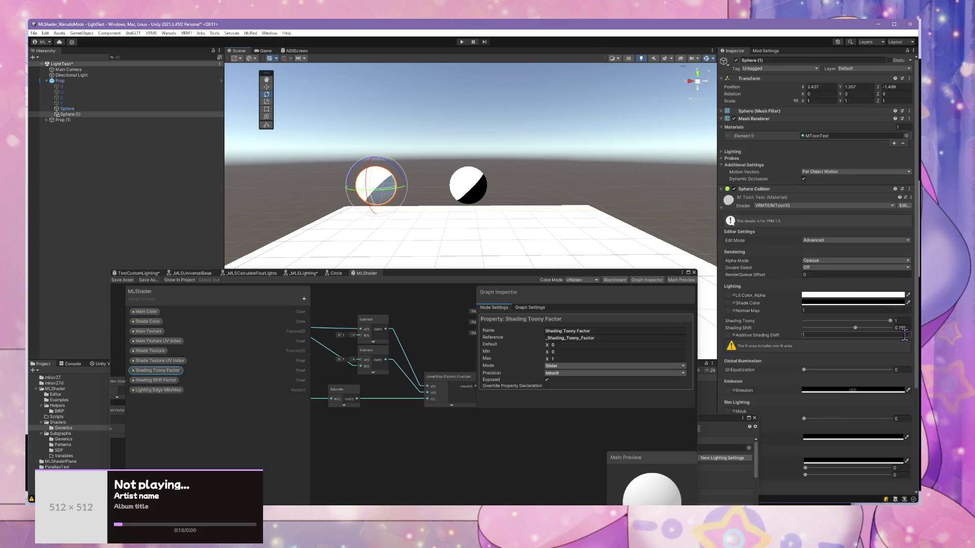
Step: Set the MToon sphere's Shading Shift to 0.1 and frame both spheres in a front view
click(471, 194)
click(315, 173)
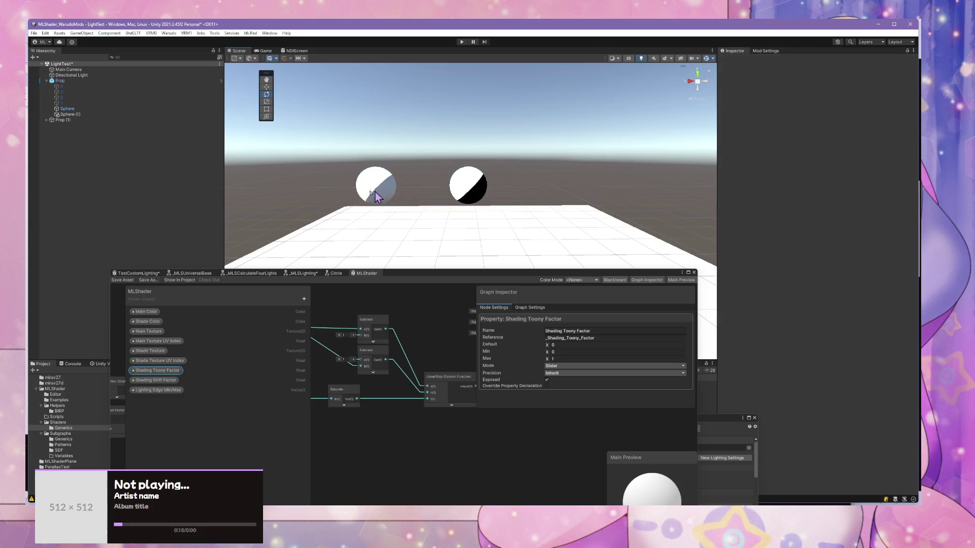
click(375, 193)
drag(858, 328, 853, 329)
drag(396, 178, 442, 159)
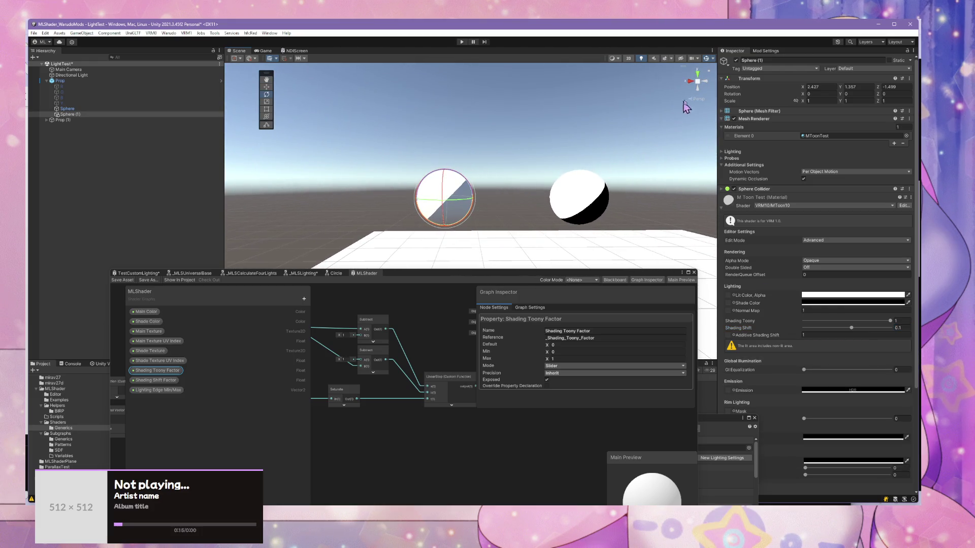
click(694, 88)
key(f)
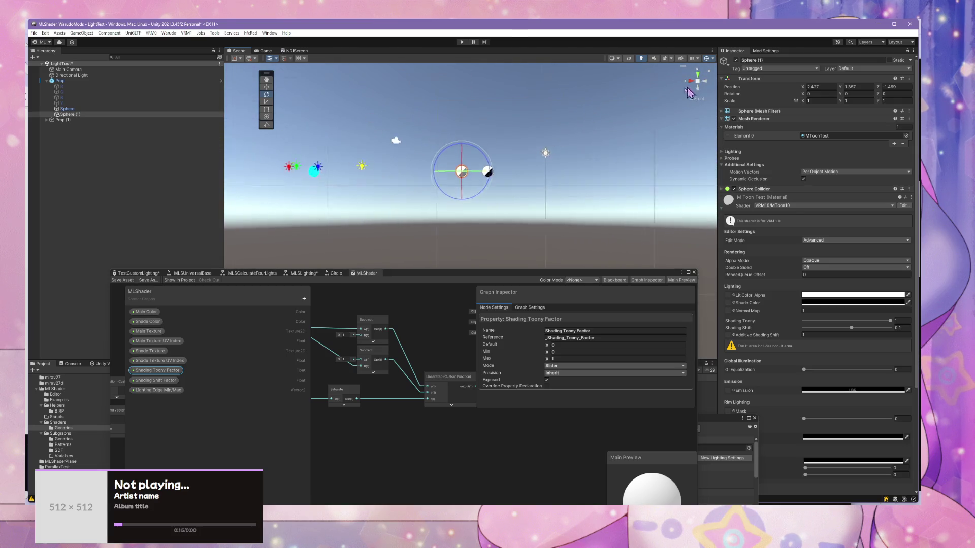
scroll(up, 3)
scroll(down, 3)
drag(555, 159, 508, 167)
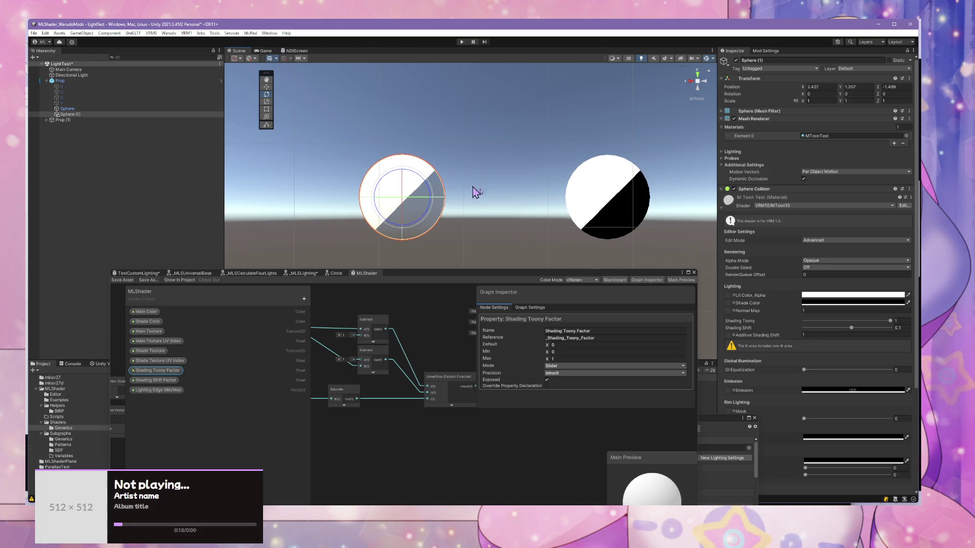
Step: Check the MToon sphere's Shade Color in the colour picker
click(831, 303)
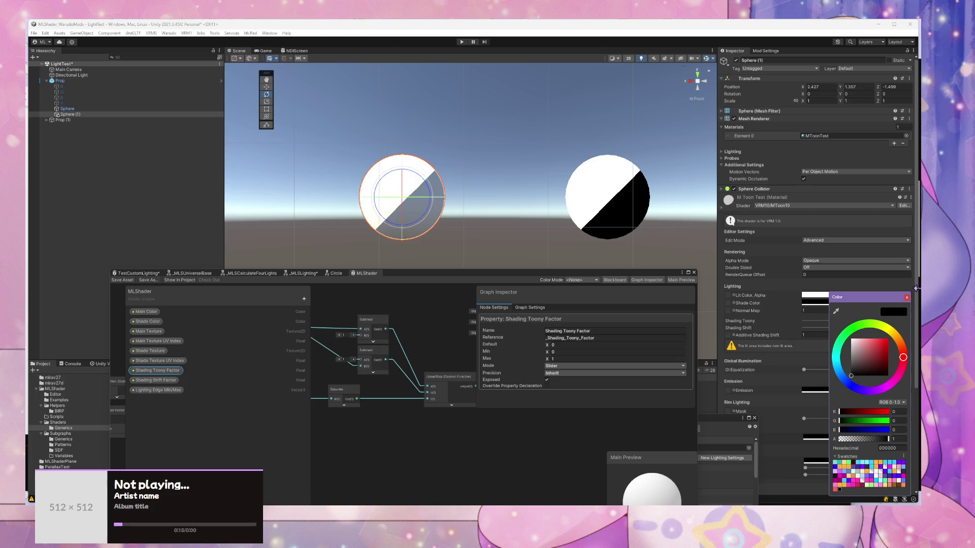
click(908, 298)
scroll(down, 3)
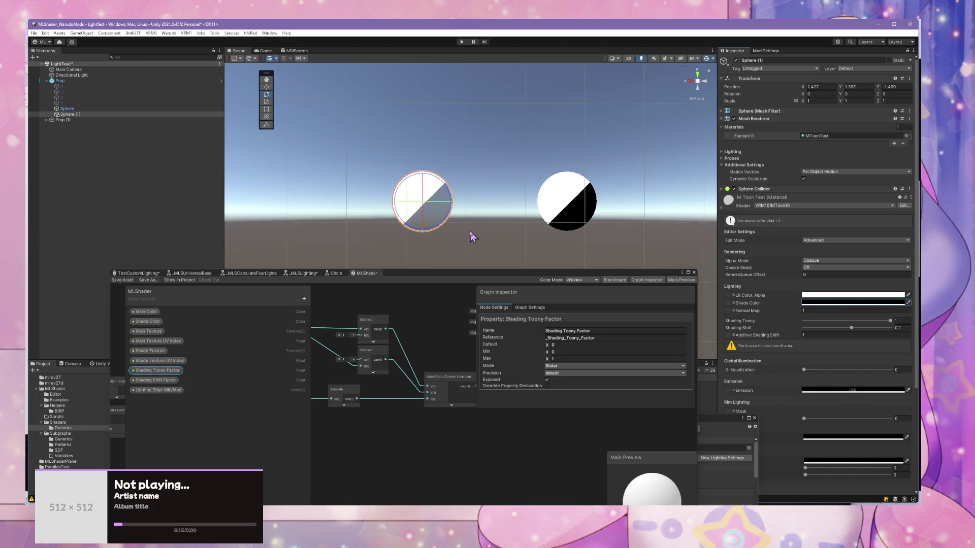
scroll(down, 3)
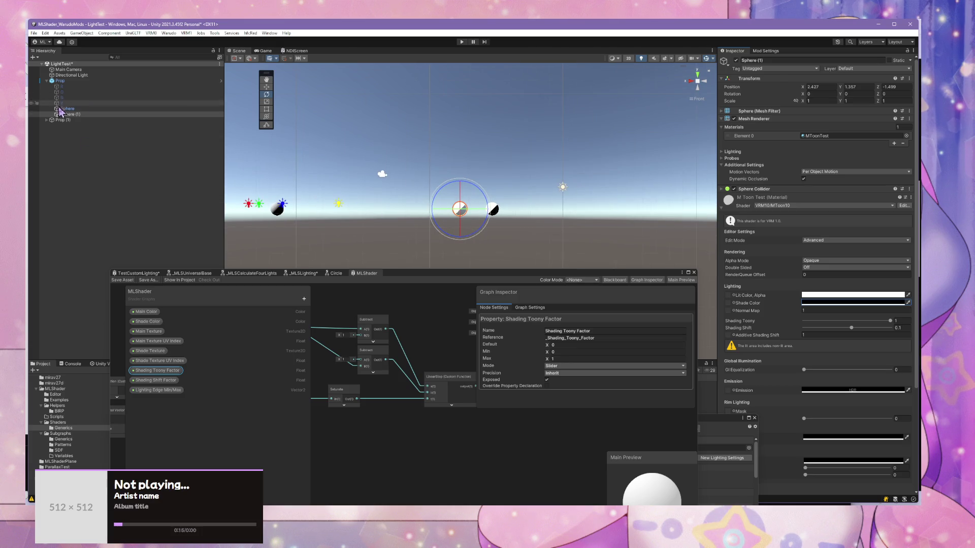
click(47, 120)
Step: Select the Directional Light and set its colour to pure white (FFFFFF)
click(62, 125)
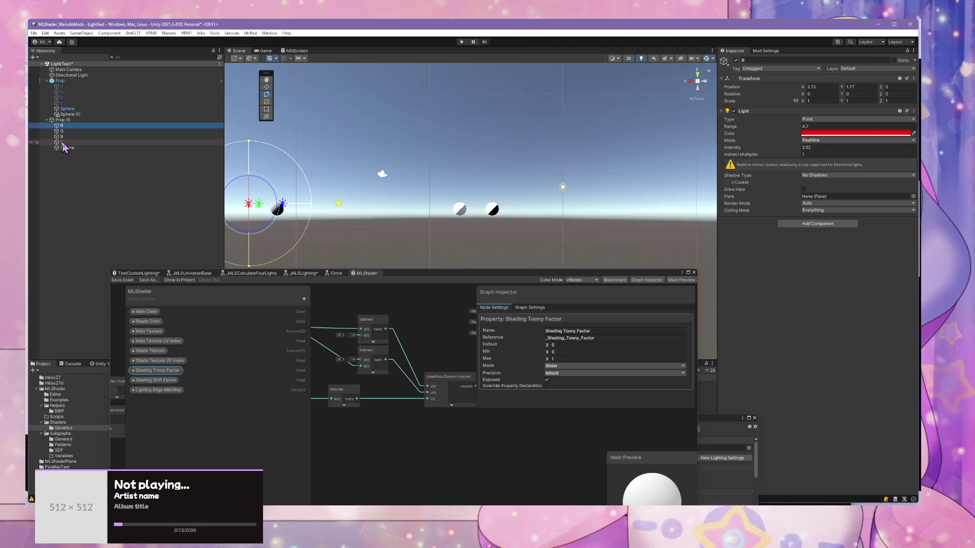
click(61, 143)
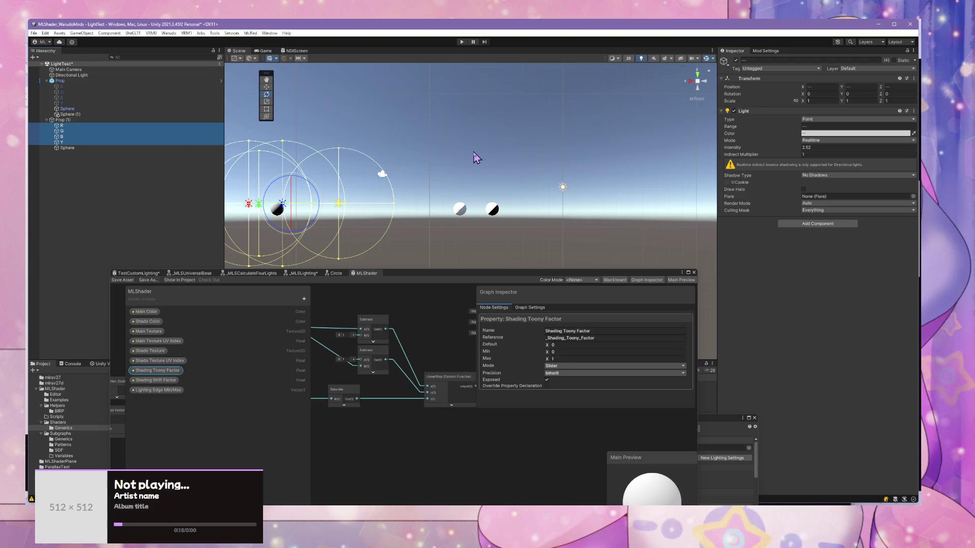
click(477, 159)
scroll(up, 3)
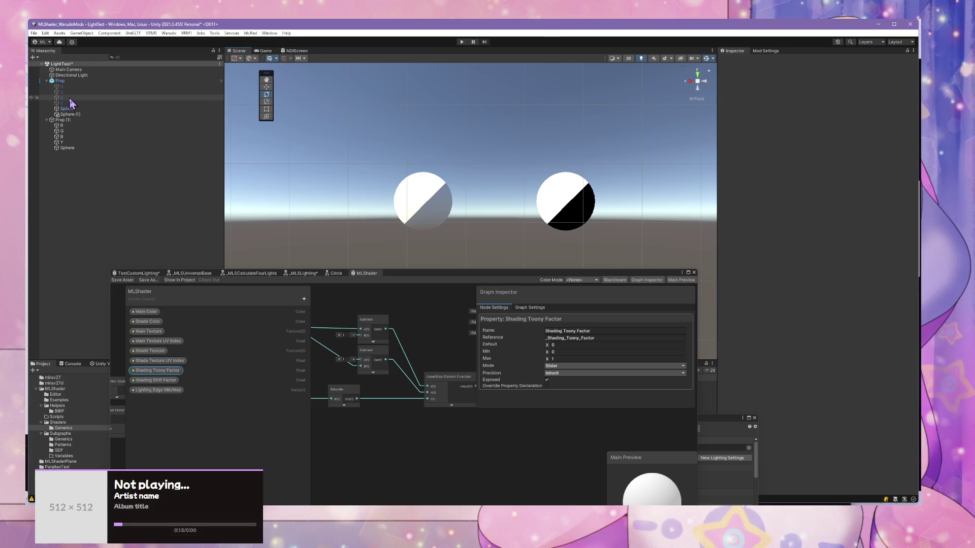
click(68, 103)
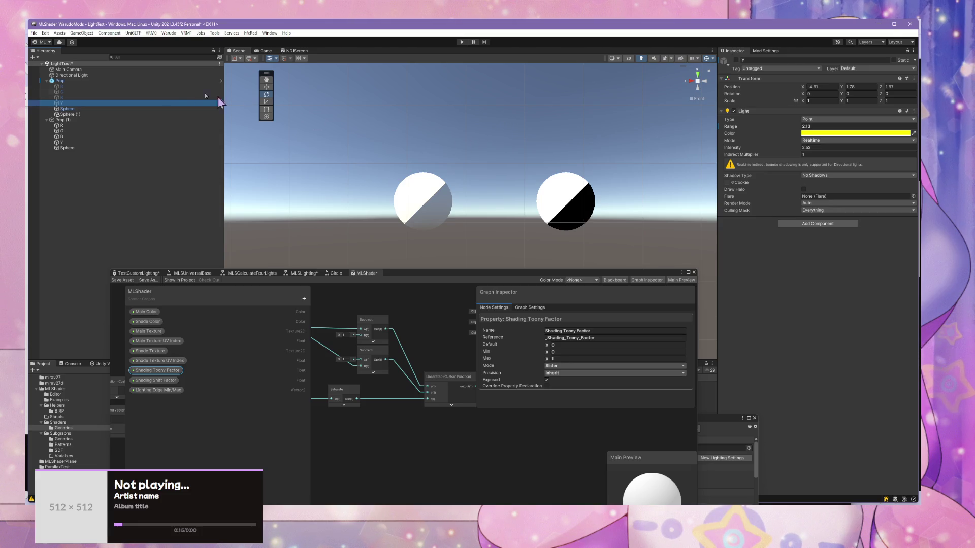
click(157, 74)
click(816, 126)
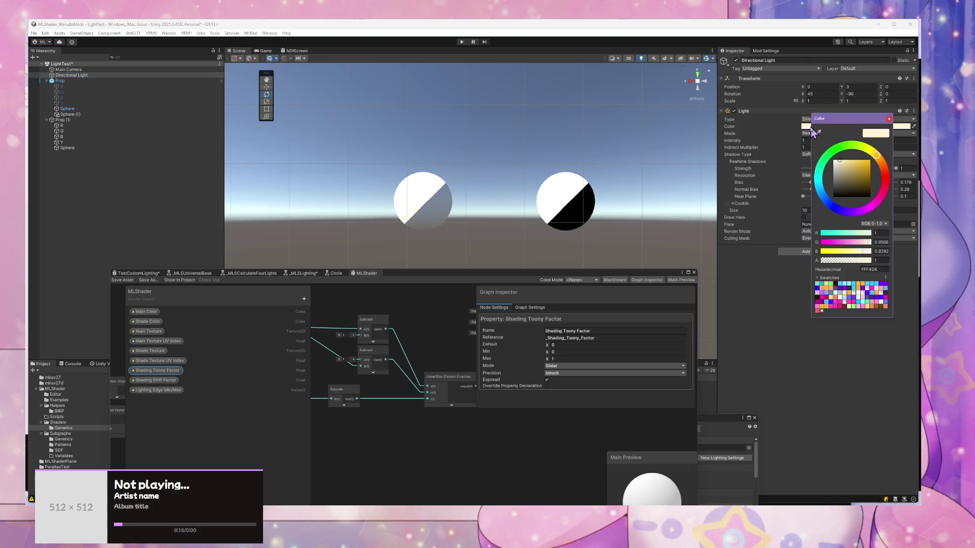
drag(844, 176, 818, 140)
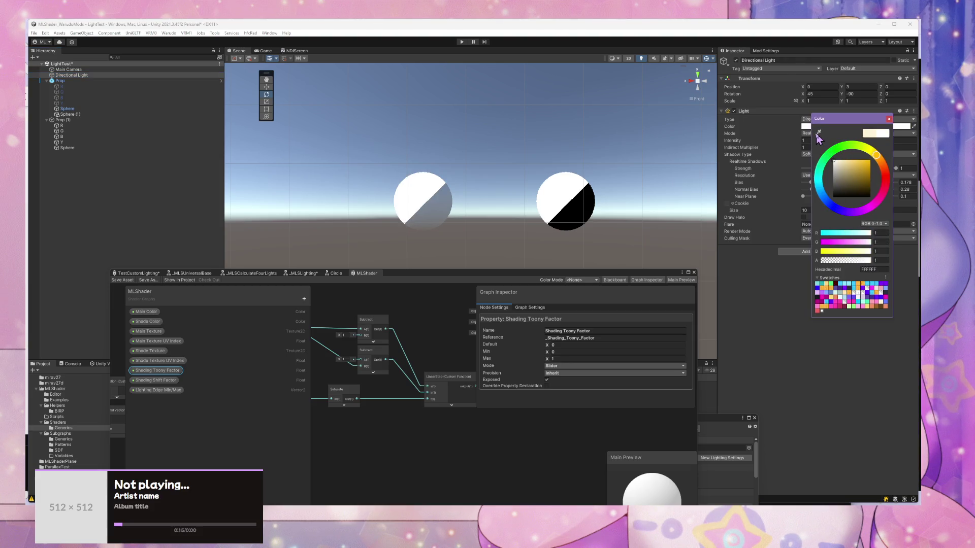
click(888, 118)
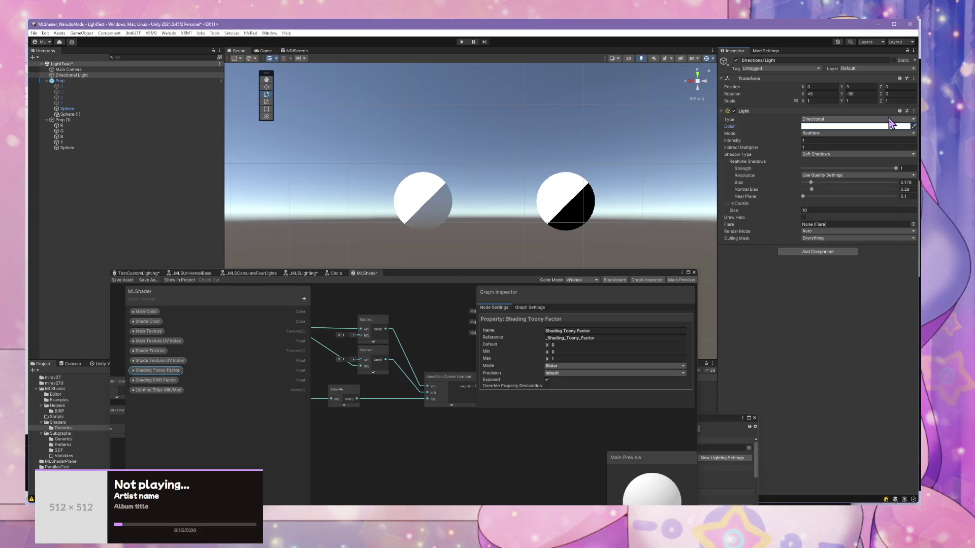
Step: Set Indirect Multiplier to 0, lower shadow strength, and try Hard then Soft shadows
click(766, 146)
click(802, 146)
text(0)
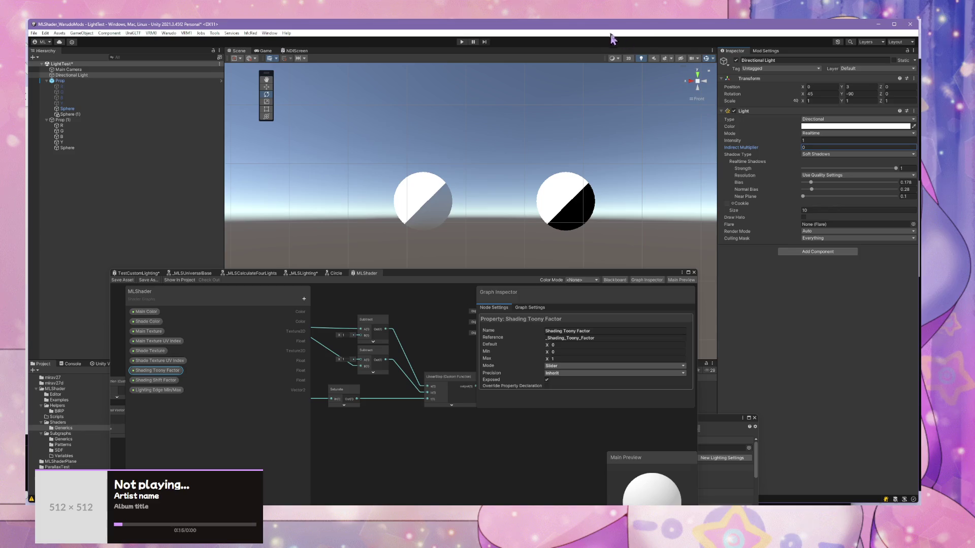
drag(882, 165, 819, 169)
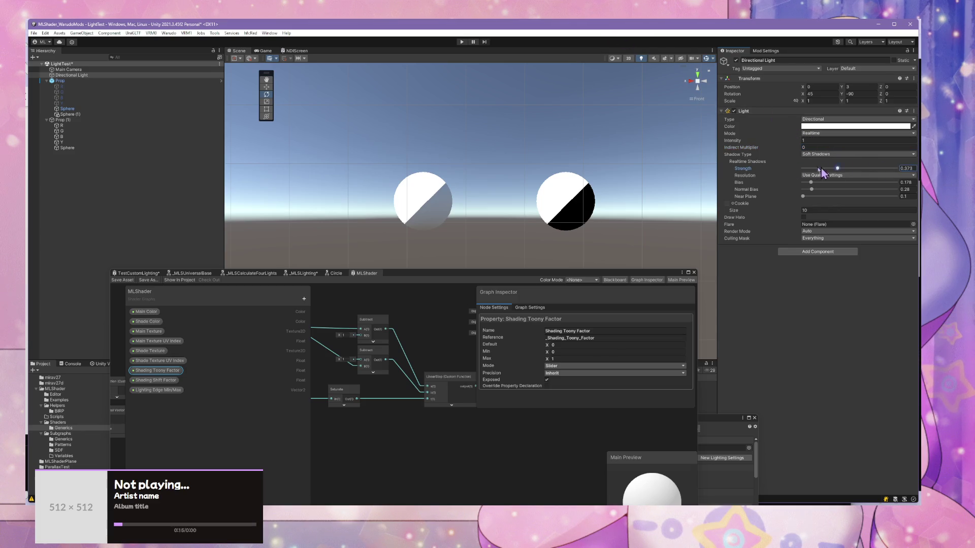
click(815, 154)
click(815, 165)
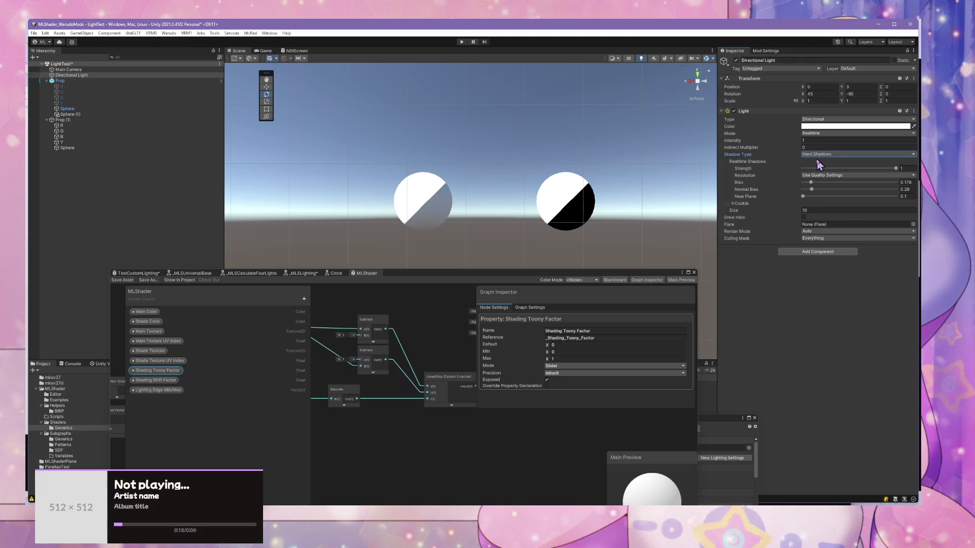
click(818, 155)
click(827, 177)
click(813, 183)
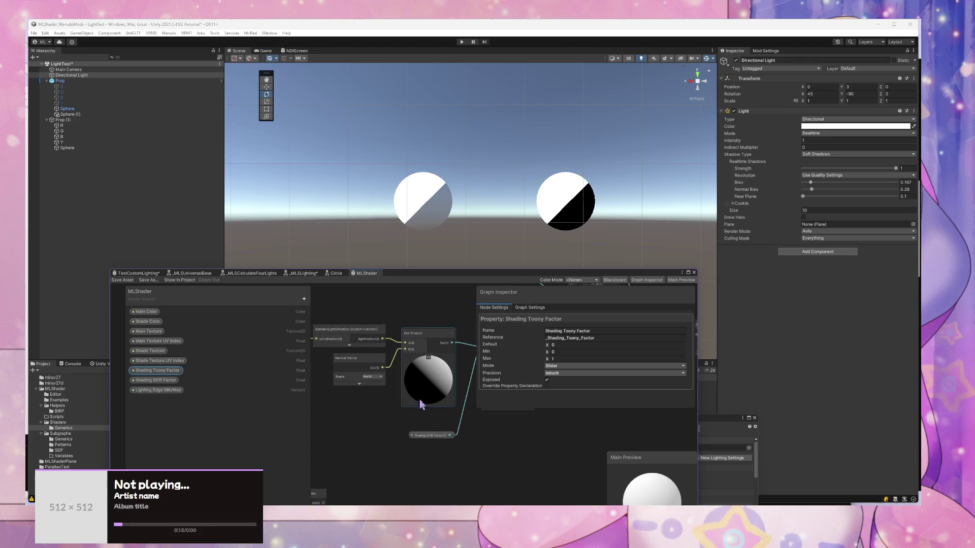
Step: Review the Add and Saturate nodes and the Shading Shift Factor property in MLShader
drag(489, 459, 348, 442)
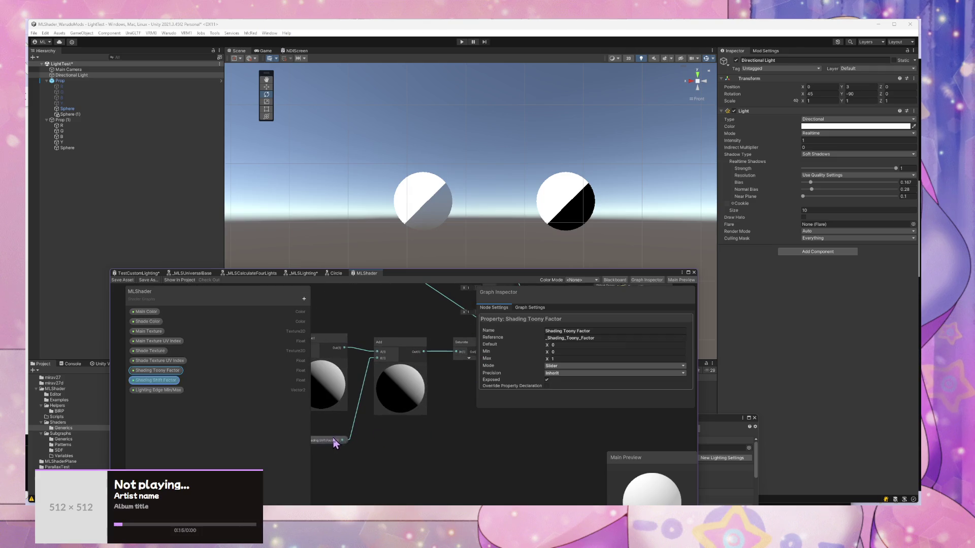
click(335, 443)
scroll(down, 3)
scroll(up, 3)
drag(404, 411, 338, 431)
click(454, 383)
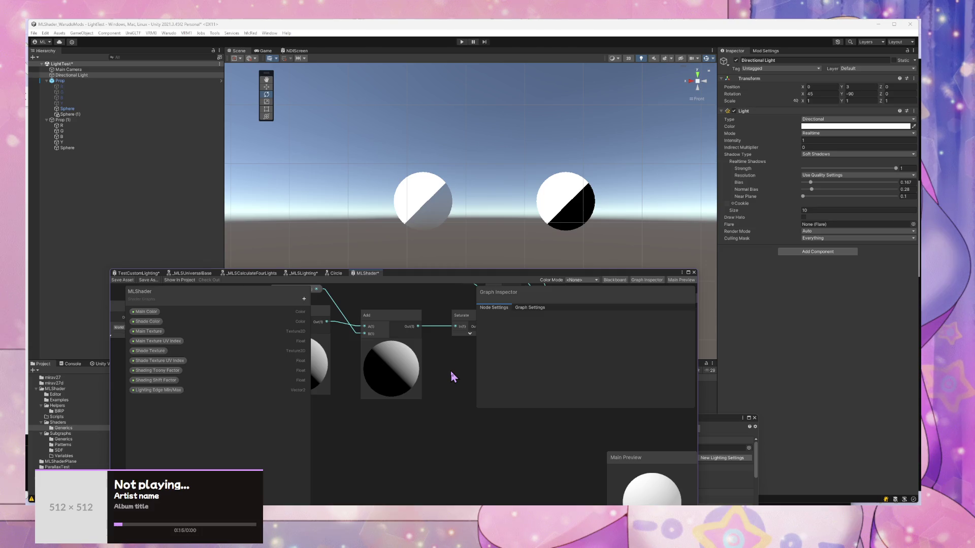
Step: Search Create Node for the attenuation and _MLS lighting subgraphs
key(space)
text(atte)
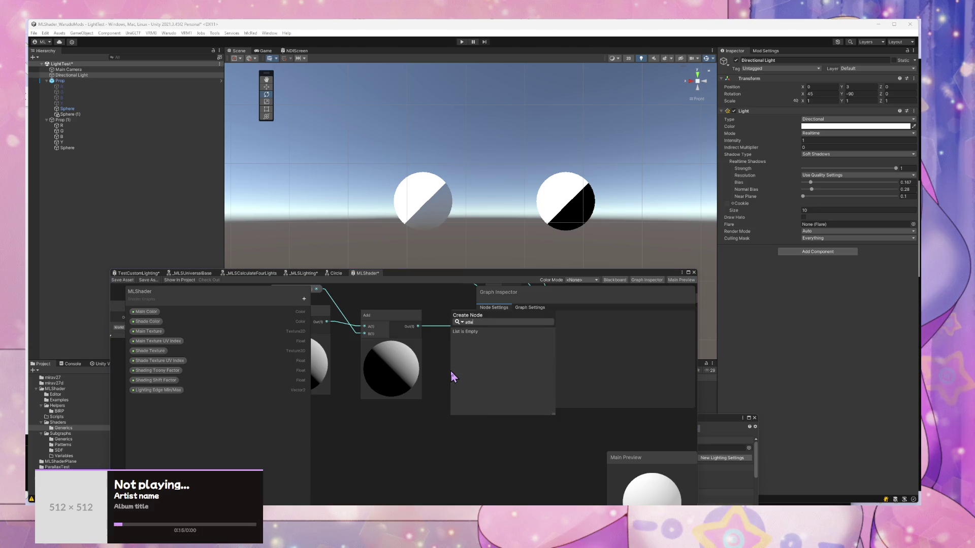
key(BackSpace)
key(BackSpace)
key(BackSpace)
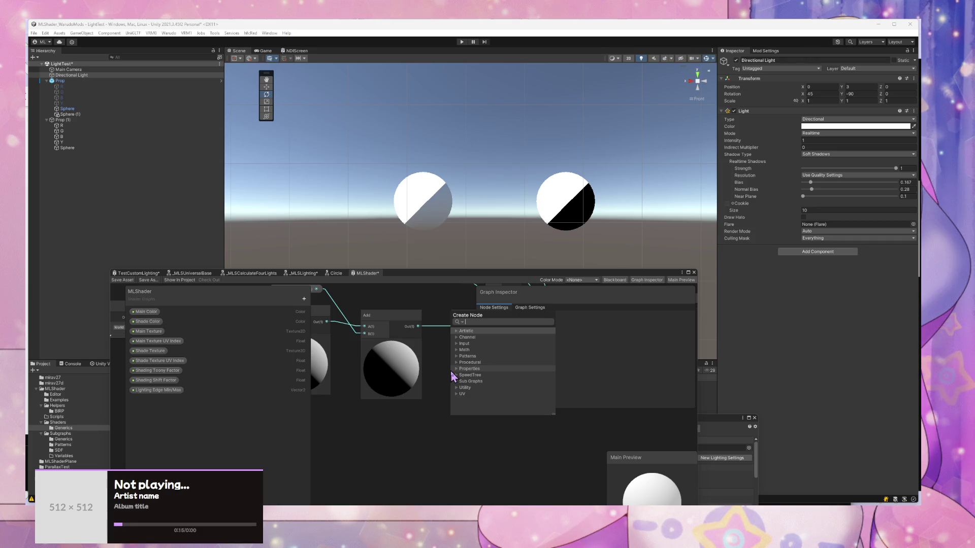
text(a)
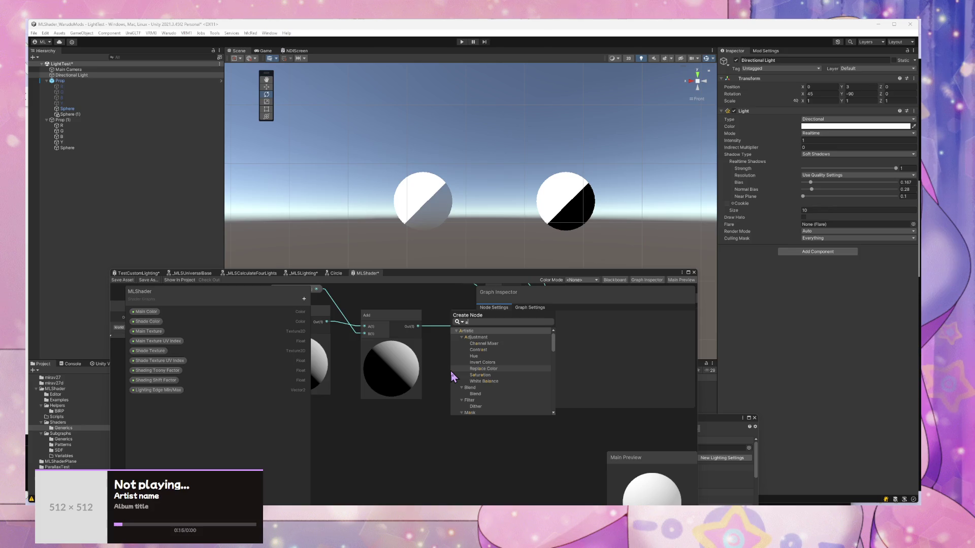
key(BackSpace)
text(_MLT)
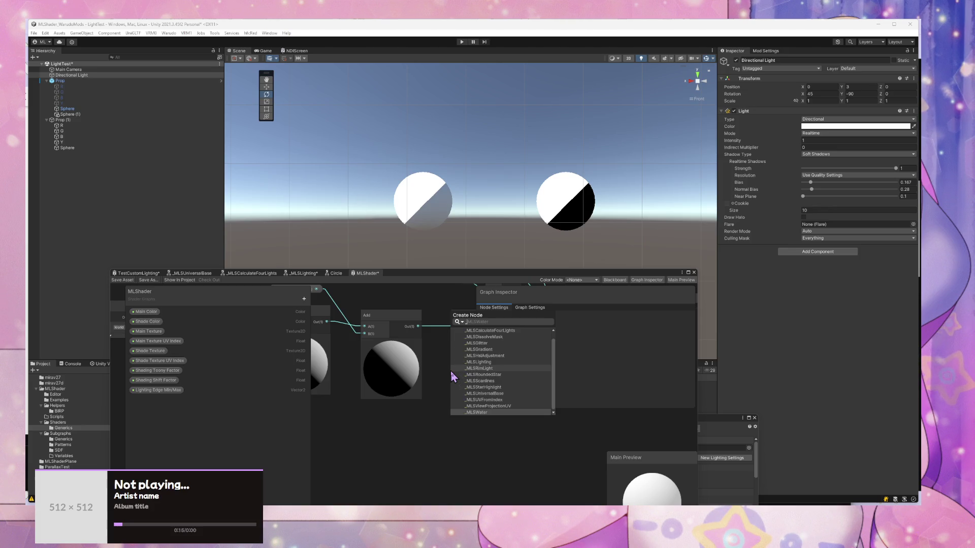
key(BackSpace)
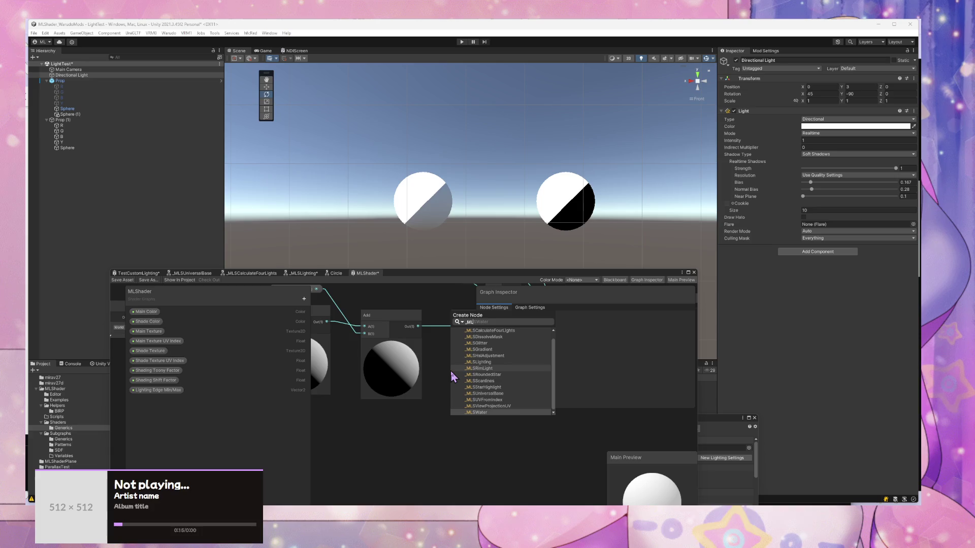
key(BackSpace)
key(BackSpace)
key(BackSpace)
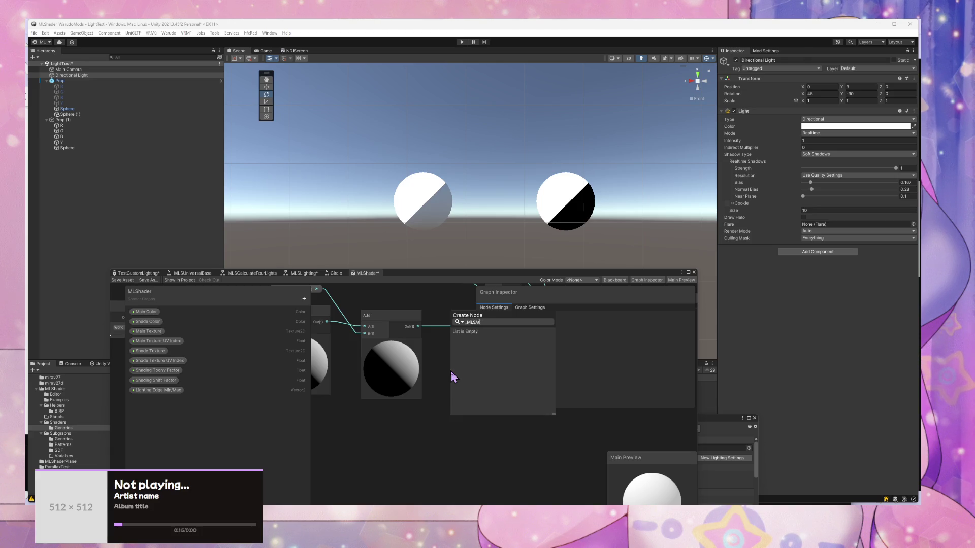
key(Escape)
Step: In _MLSLighting, box-select CalculateLightAttenuation with its Screen Position and Position inputs, then return to MLShader
click(147, 273)
scroll(up, 3)
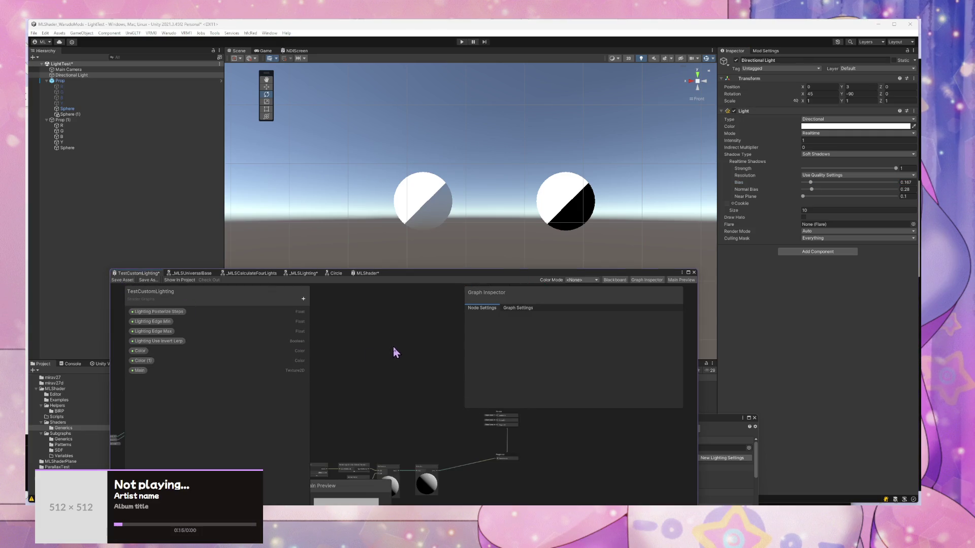
click(294, 274)
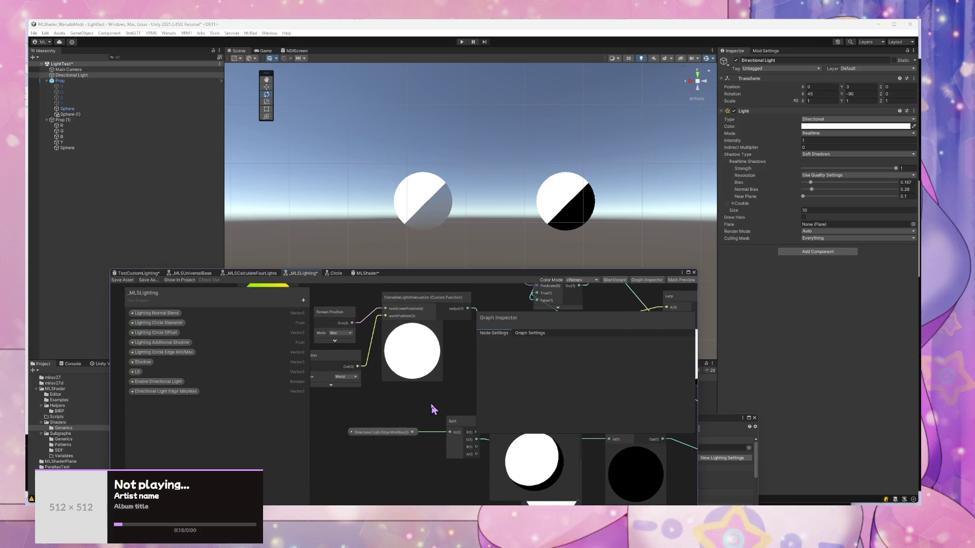
drag(430, 403, 403, 419)
click(403, 327)
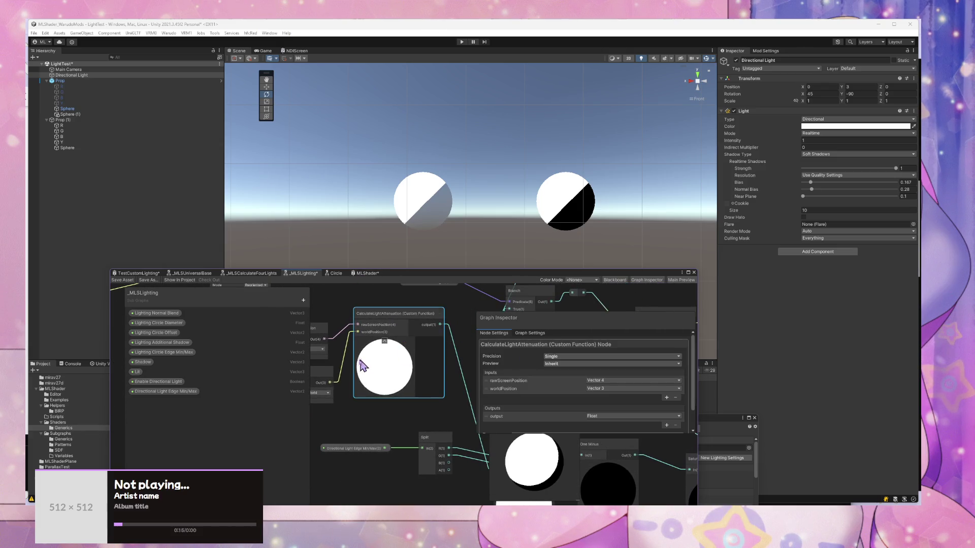
drag(362, 366, 426, 358)
drag(350, 304, 453, 411)
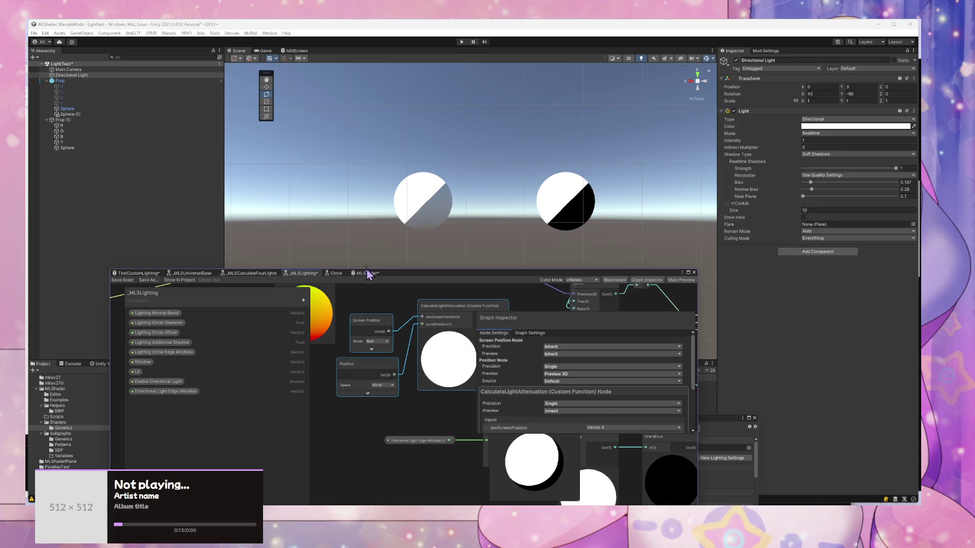
click(367, 274)
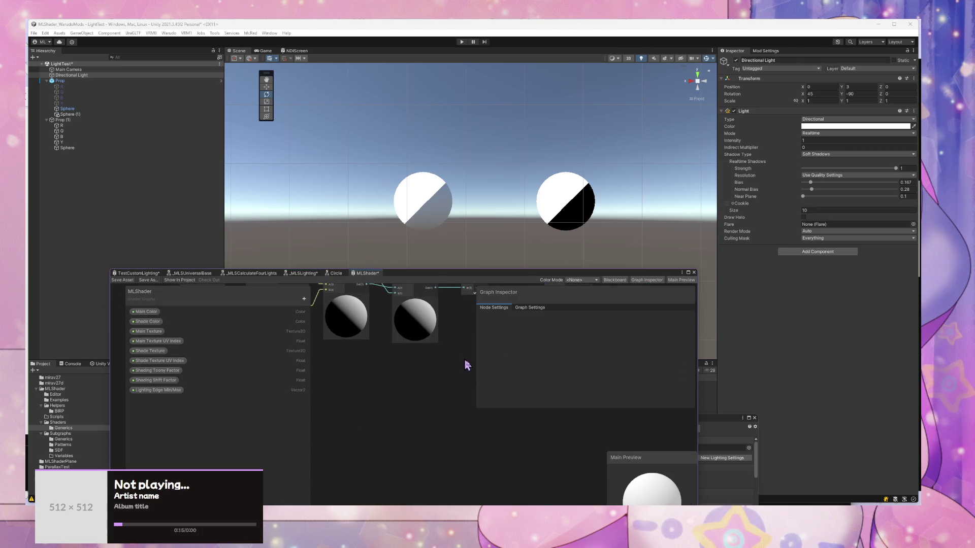
Step: Paste the CalculateLightAttenuation nodes into MLShader and position them to the left
key(ctrl+v)
drag(476, 384, 553, 410)
scroll(up, 3)
scroll(down, 3)
drag(500, 425, 482, 403)
Step: Move the UV-from-index nodes aside and save the MLShader graph
drag(364, 402, 403, 411)
scroll(down, 3)
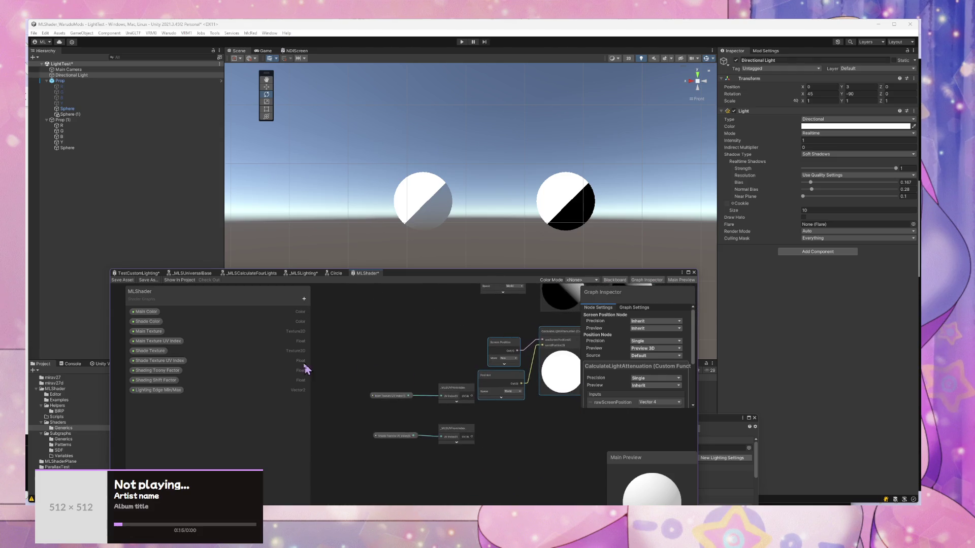
drag(348, 375, 459, 459)
drag(460, 405, 296, 409)
drag(469, 415, 455, 331)
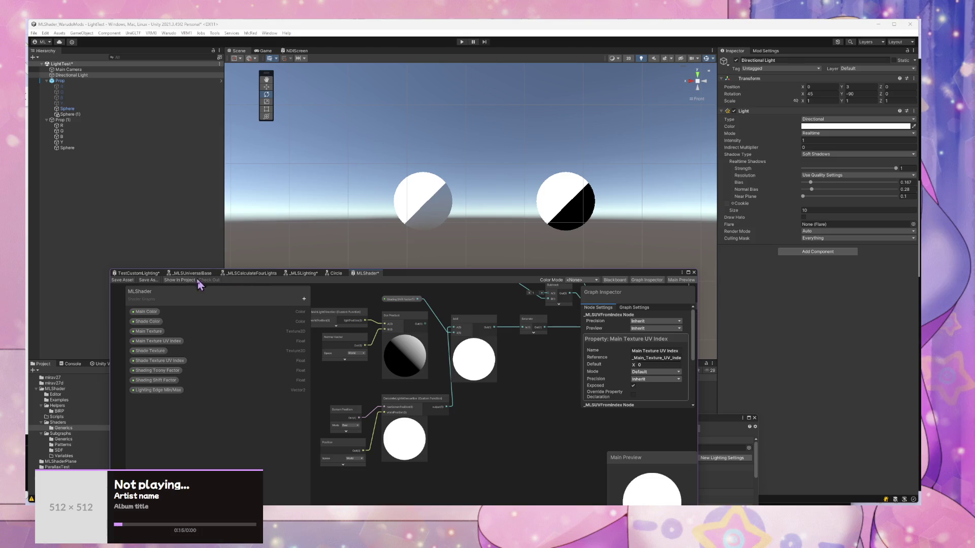
click(124, 283)
drag(533, 192, 513, 193)
drag(701, 85, 507, 205)
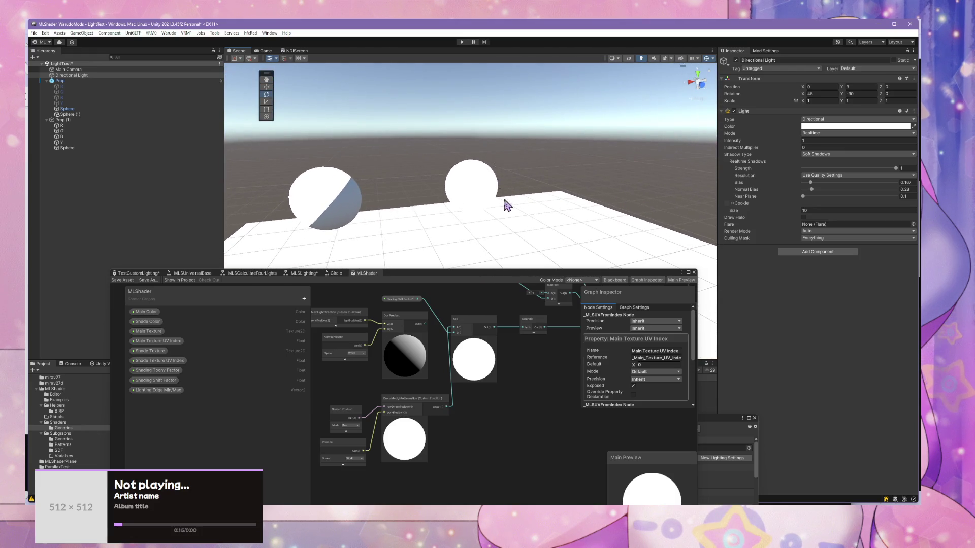
key(alt+Tab)
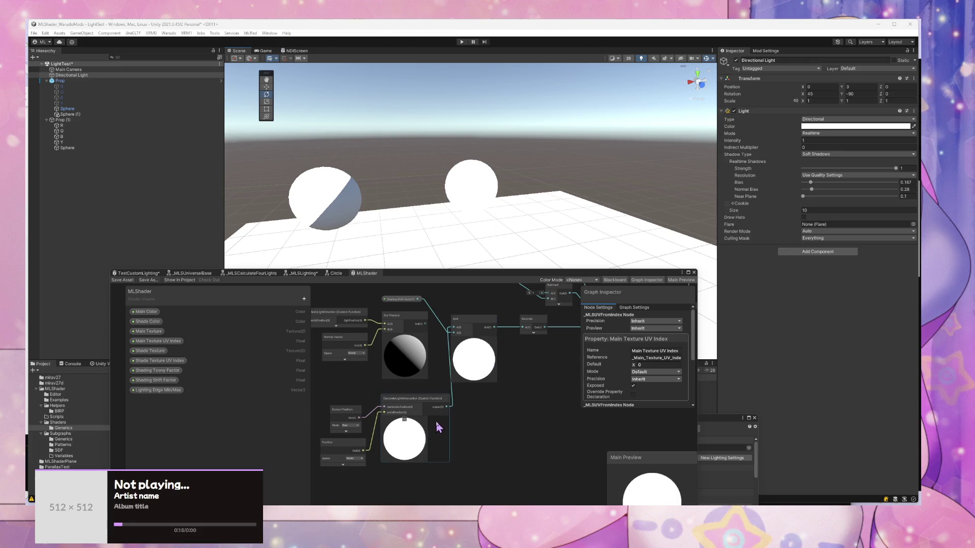
scroll(up, 3)
scroll(up, 3)
scroll(down, 3)
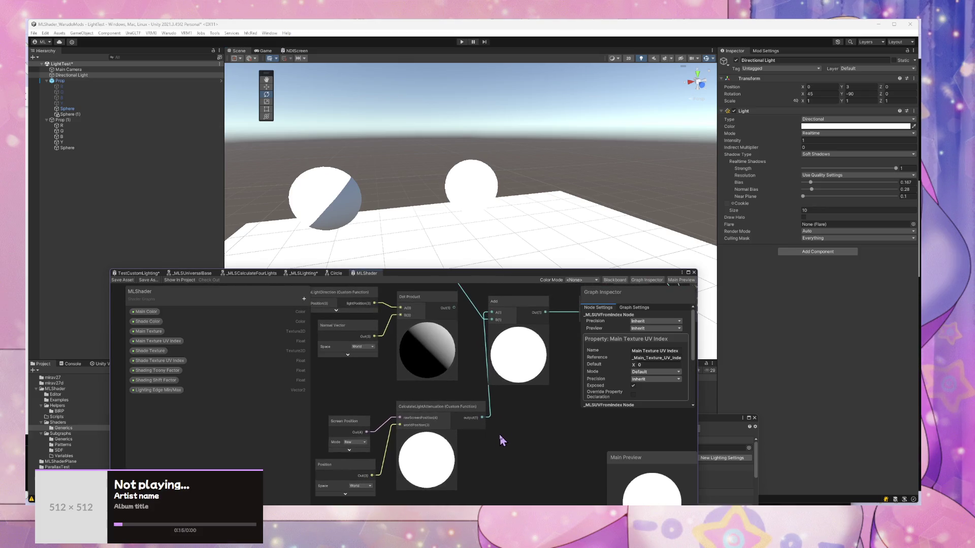
click(523, 410)
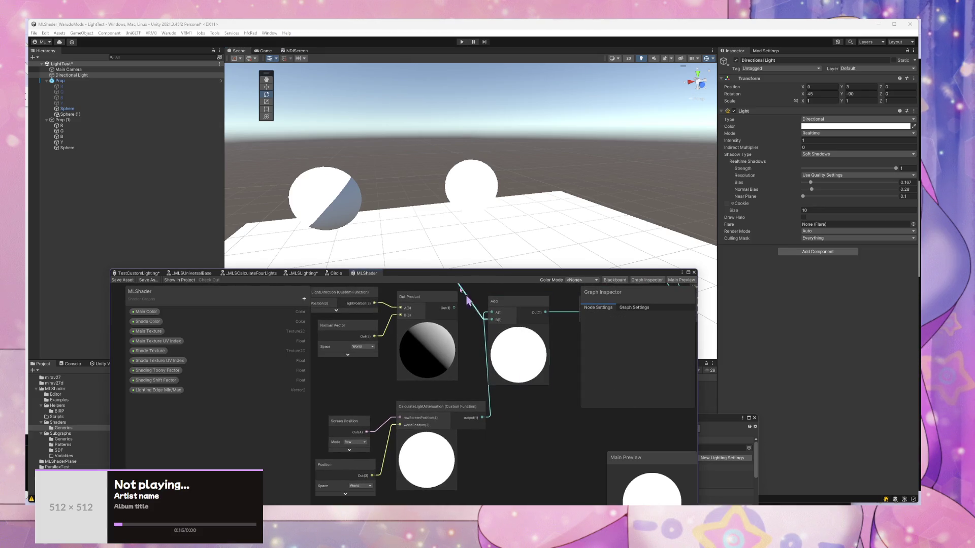
click(82, 114)
click(93, 75)
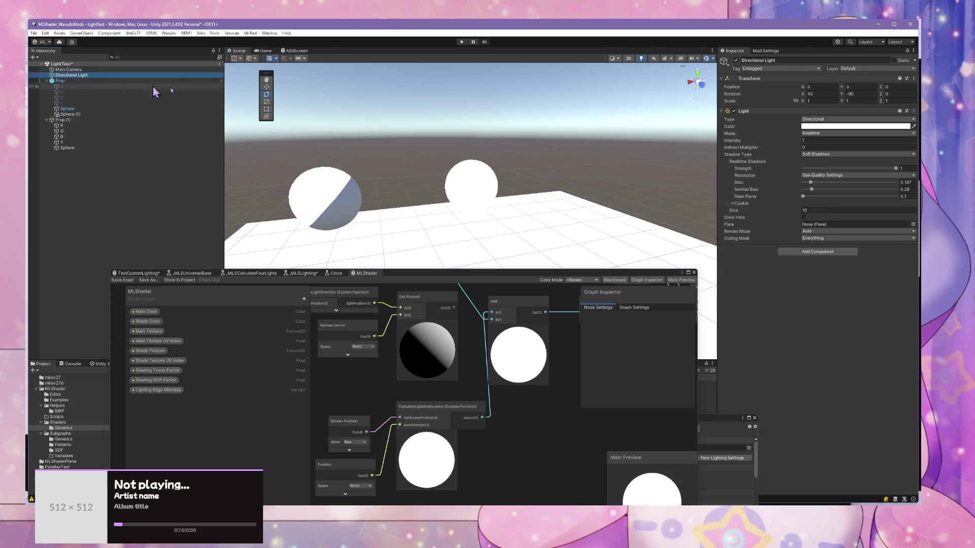
click(830, 126)
key(Escape)
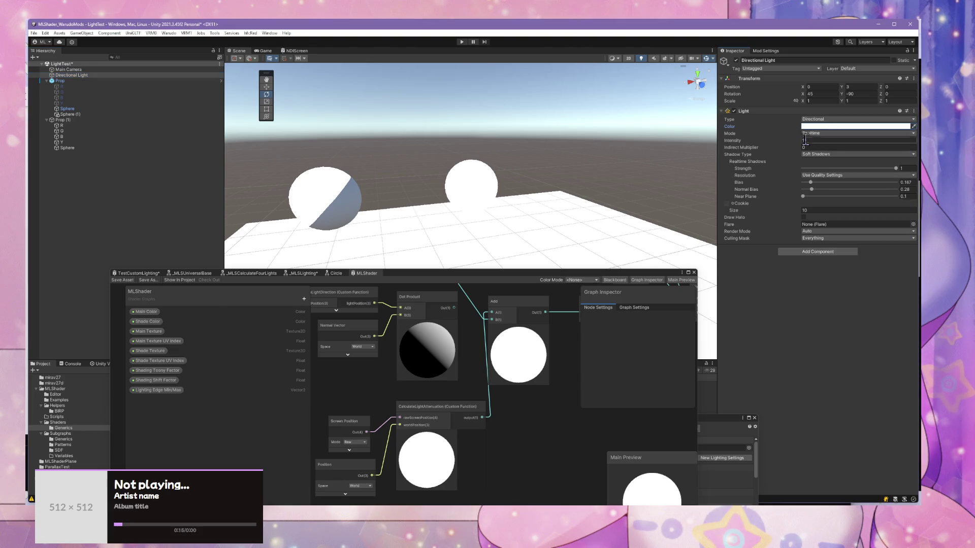
drag(796, 138, 797, 138)
drag(624, 192, 604, 201)
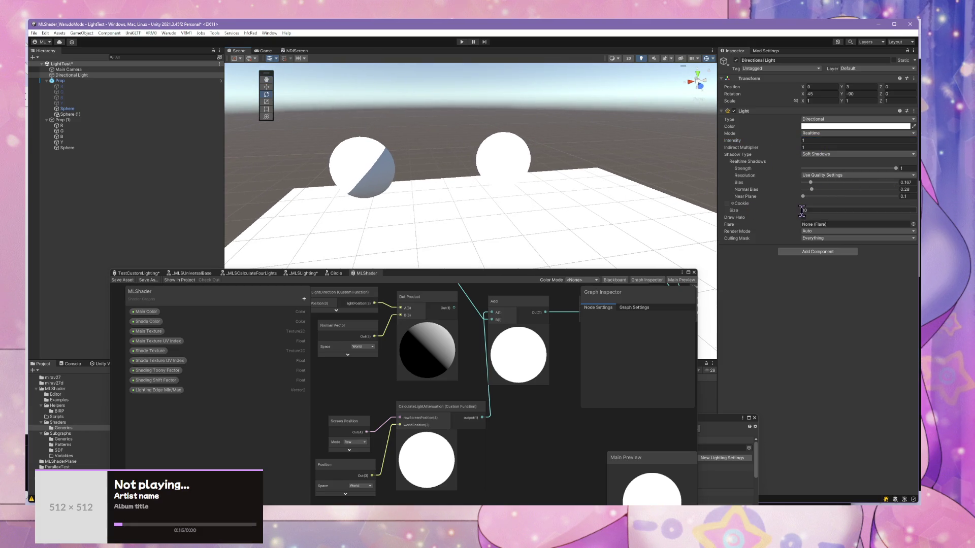
drag(803, 197, 835, 196)
click(807, 147)
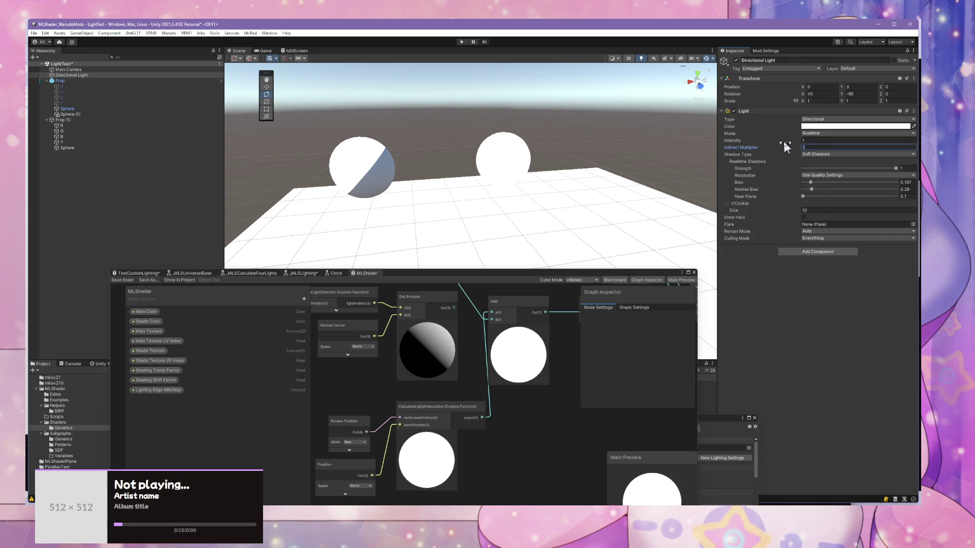
click(826, 154)
click(827, 170)
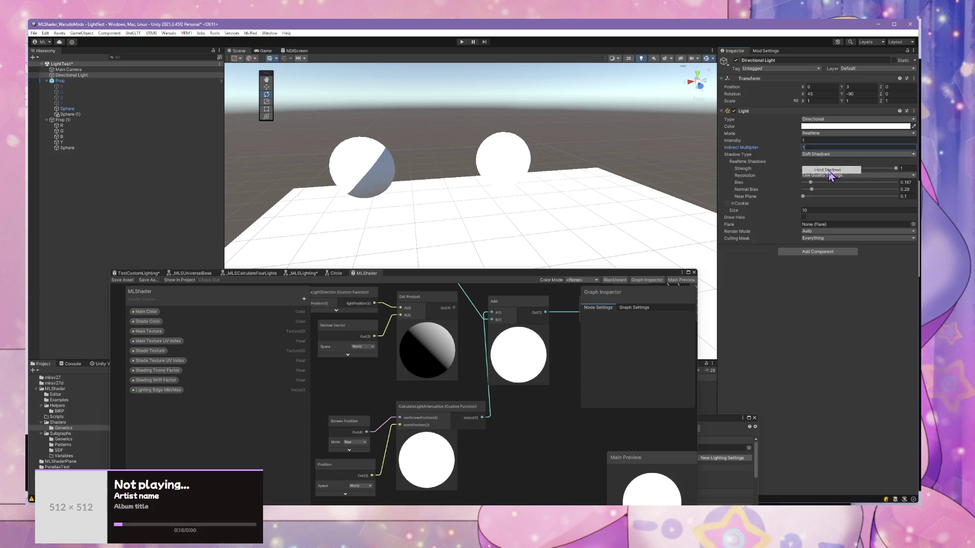
click(826, 154)
click(826, 177)
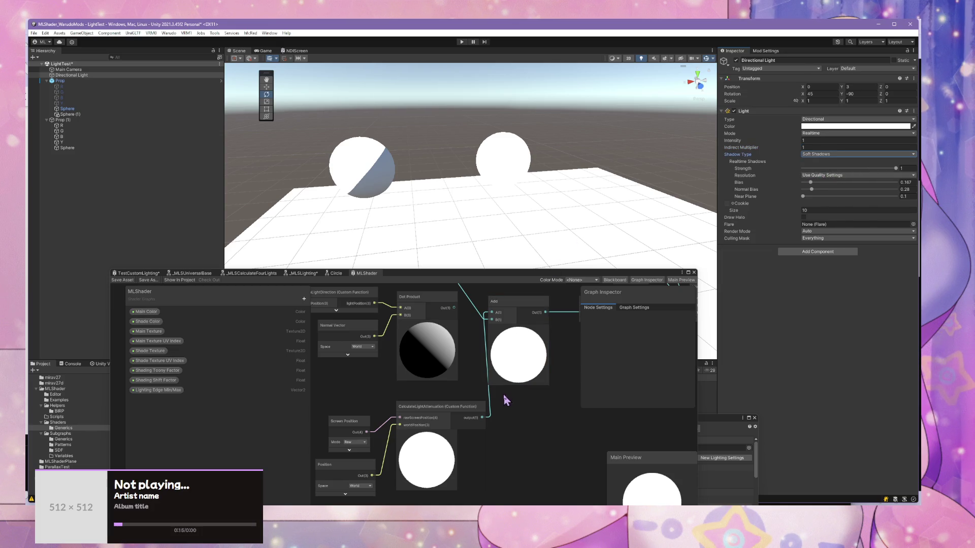
scroll(down, 3)
scroll(up, 3)
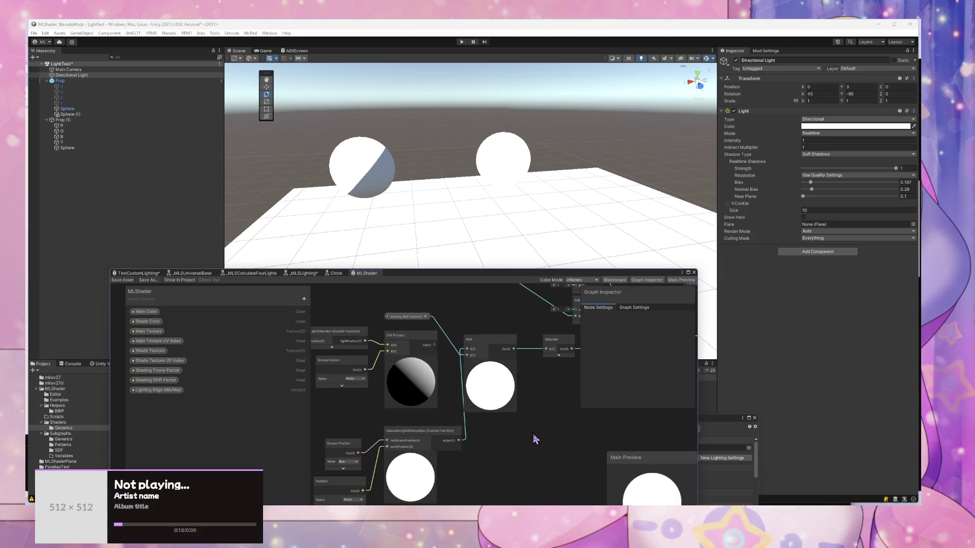
Step: Wire the custom lighting function's output into the Fragment node's Base Color input
drag(496, 400, 554, 338)
scroll(down, 3)
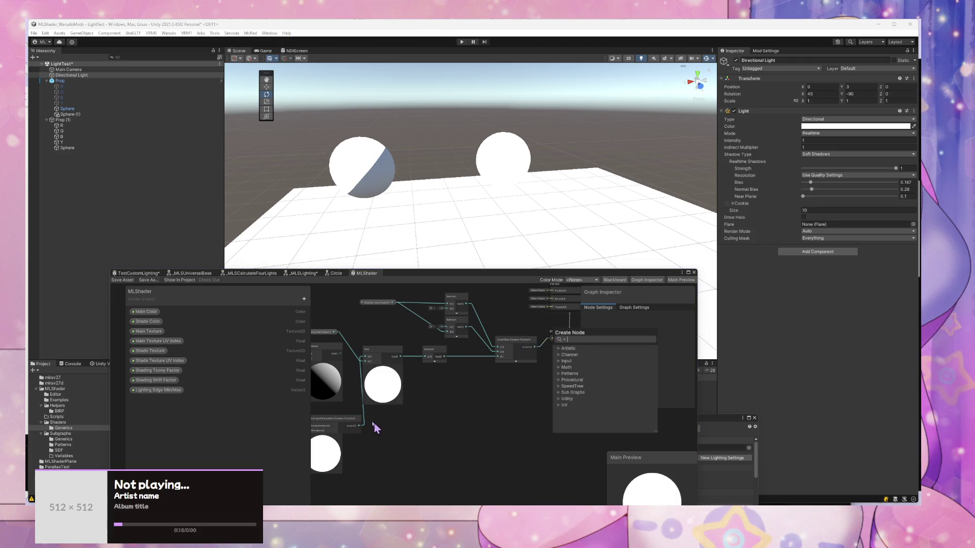
drag(359, 426, 553, 339)
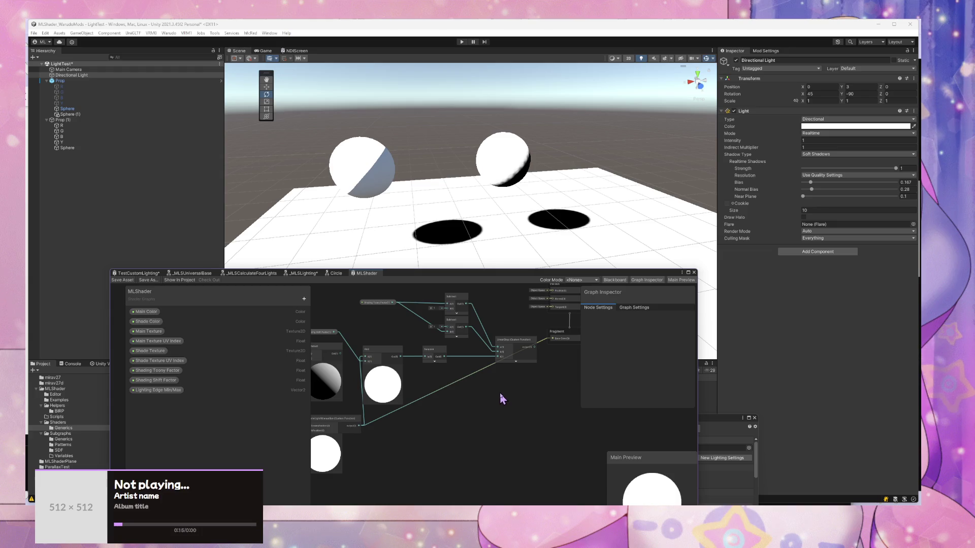
Step: Frame the spheres and apply the MToonTest material to the floor plane
key(f)
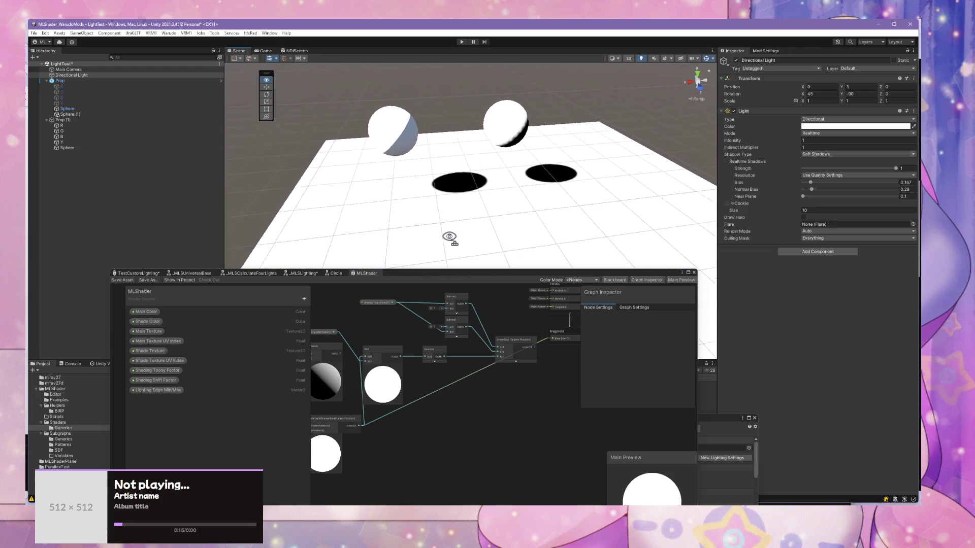
drag(465, 276, 794, 267)
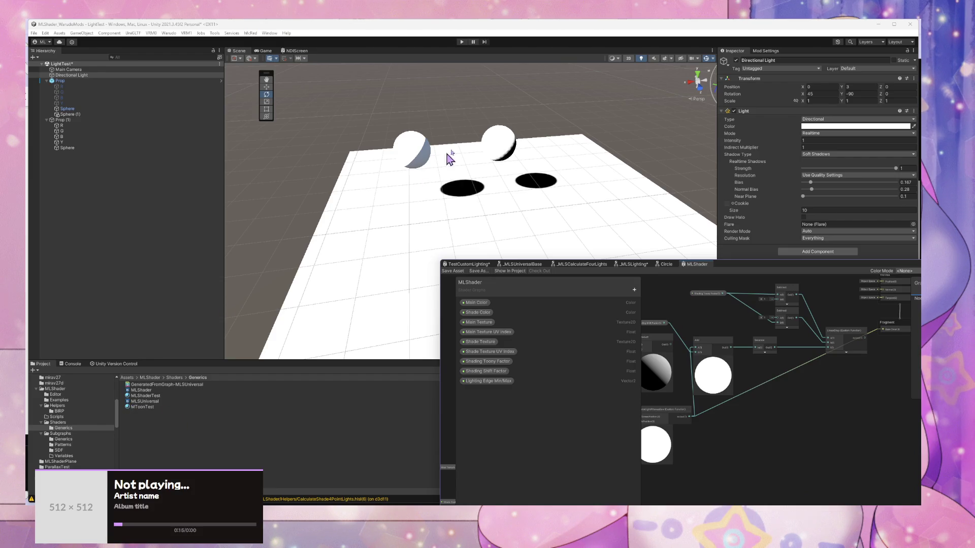
click(427, 147)
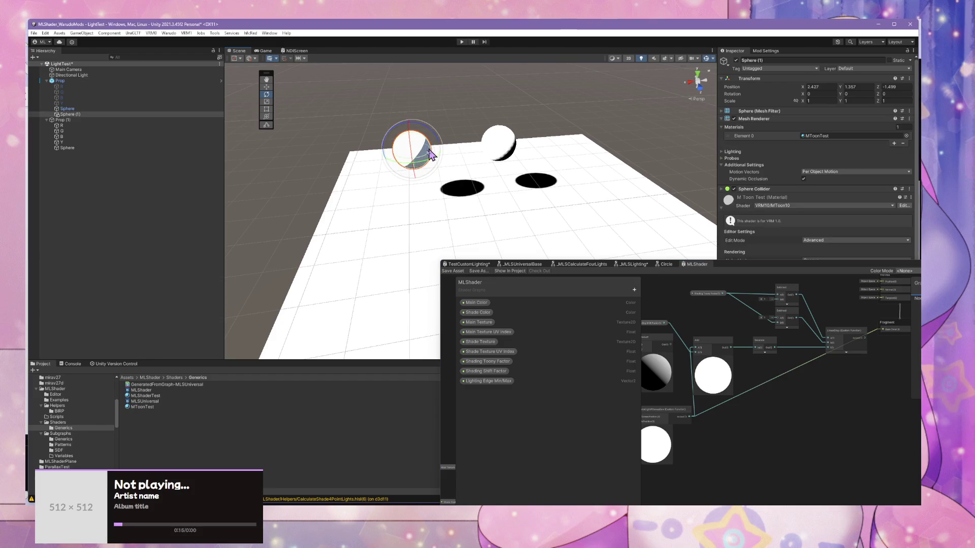
drag(159, 406, 422, 257)
scroll(up, 3)
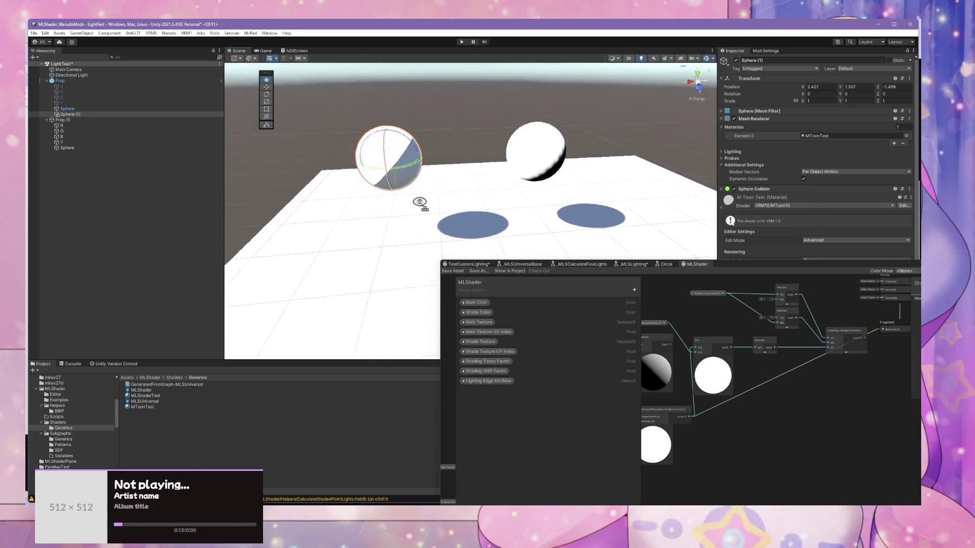
scroll(up, 3)
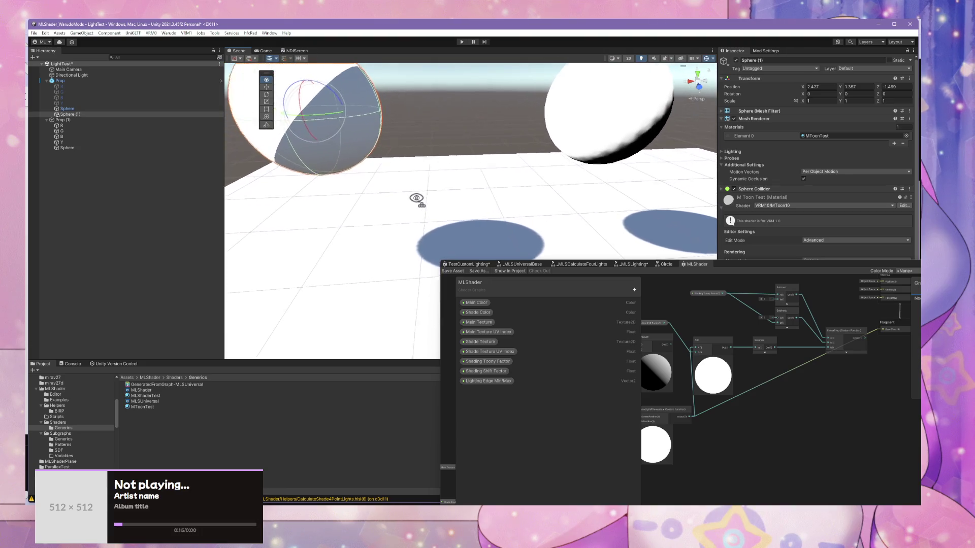
scroll(down, 3)
Step: Select the floor plane, then inspect the ML Shader Test material (Toony Factor 1, Shift Factor 0.1)
drag(417, 197, 503, 180)
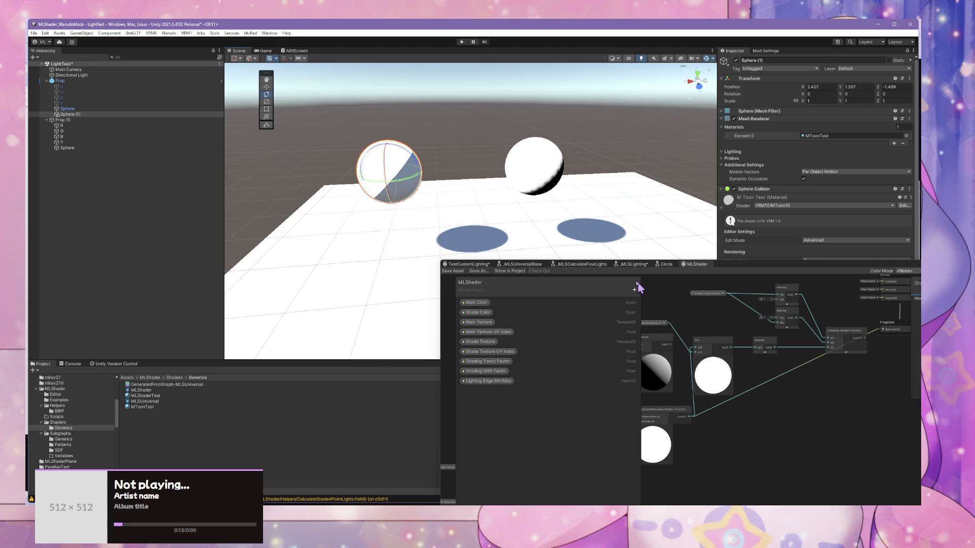
drag(726, 274, 615, 298)
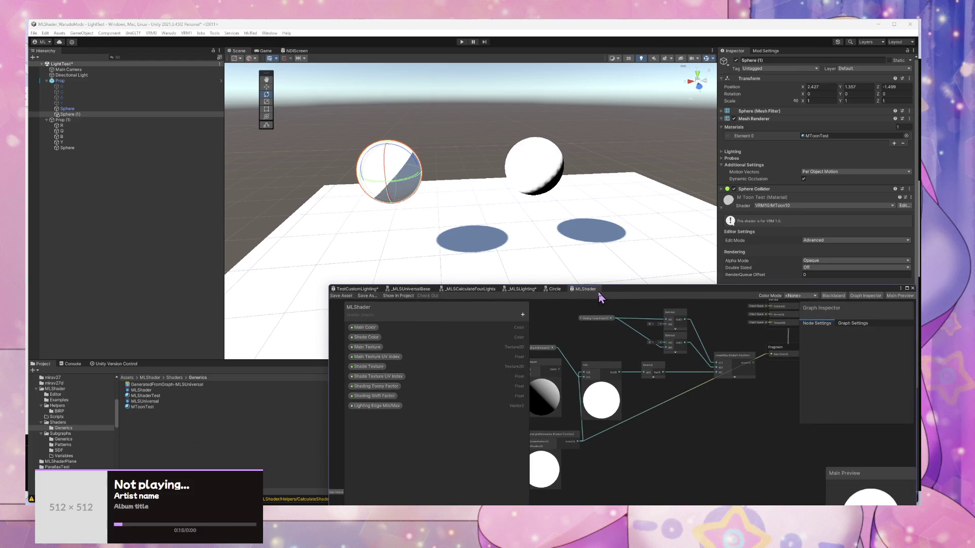
click(673, 228)
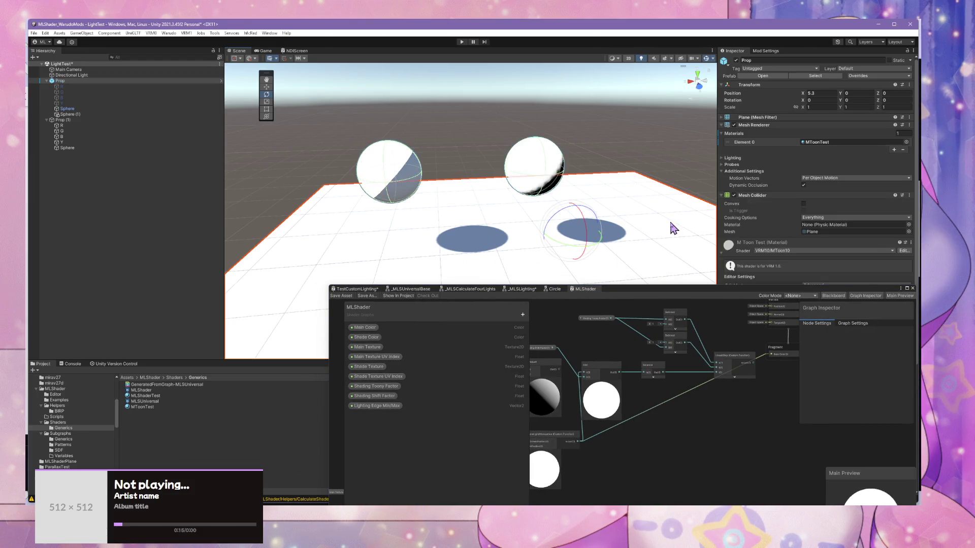
scroll(up, 3)
scroll(down, 3)
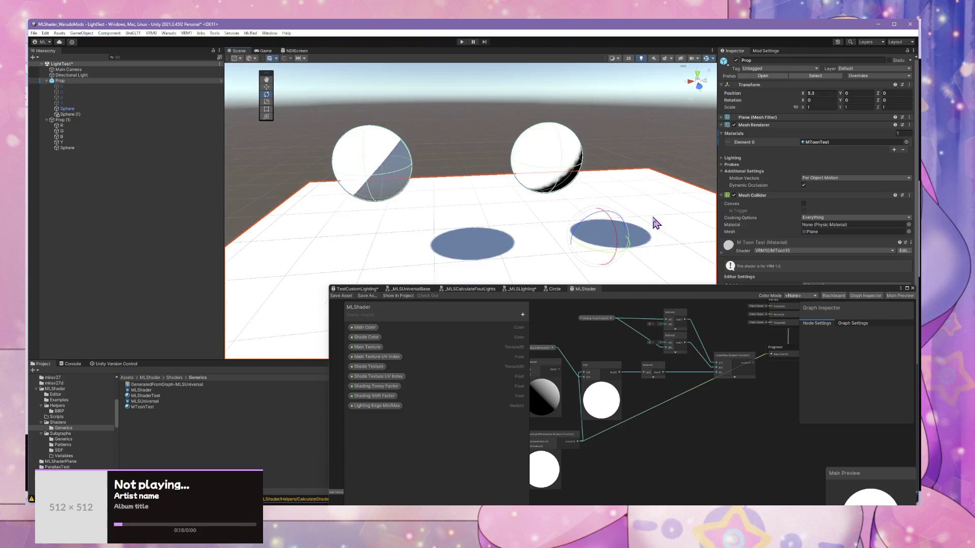
scroll(up, 3)
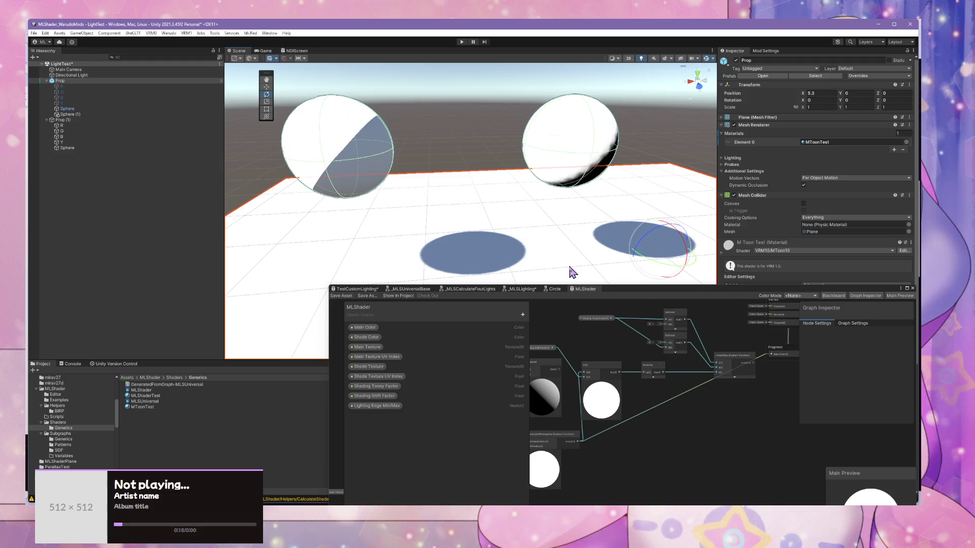
click(152, 407)
click(145, 396)
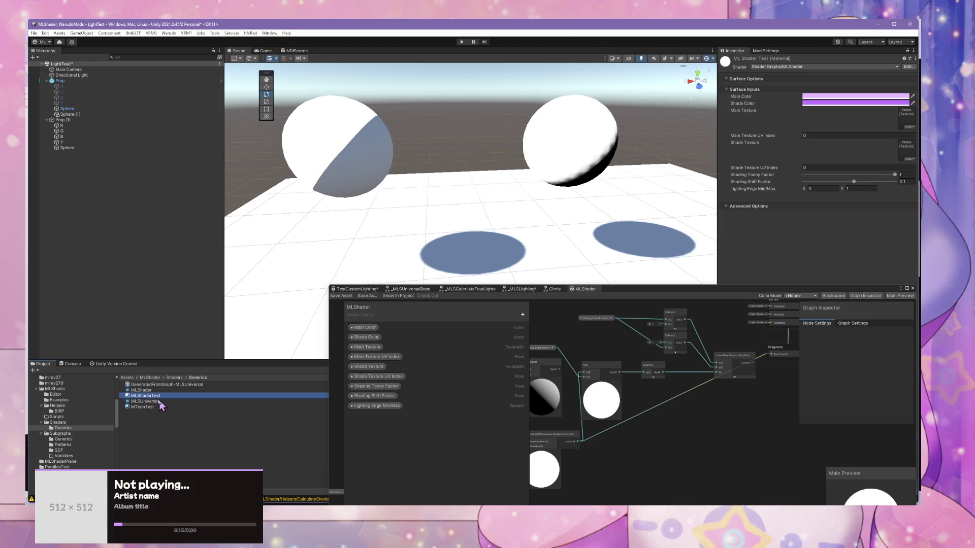
Step: Select Sphere (1) and scrub its MToon Shading Shift, ending at 0.084
drag(155, 399, 452, 129)
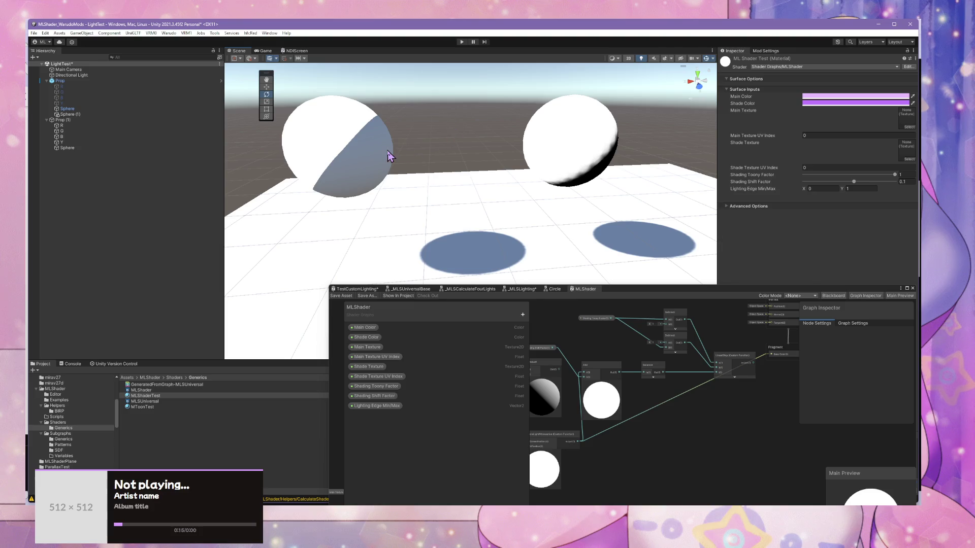
click(389, 156)
click(694, 380)
drag(769, 295, 616, 379)
drag(851, 329, 850, 328)
drag(600, 366, 694, 330)
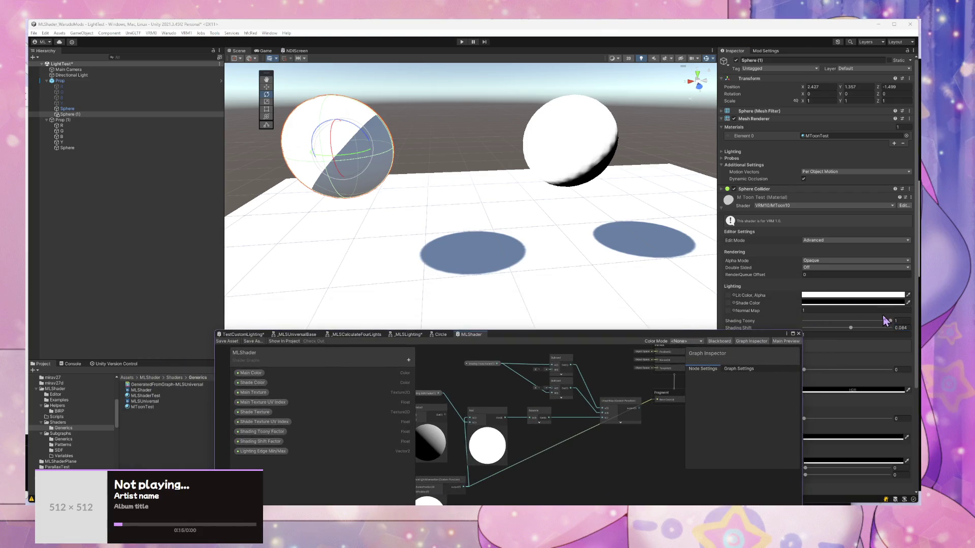
Step: Drop Sphere (1)'s Shading Toony to 0, raise Shading Shift until nearly lit, then deselect
click(890, 322)
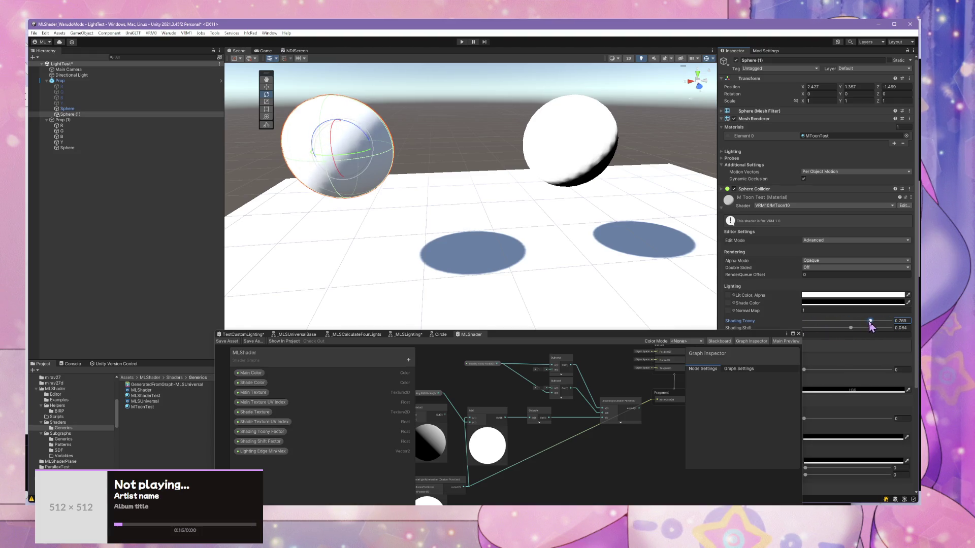
drag(892, 322, 880, 323)
drag(853, 329, 659, 334)
drag(598, 272, 481, 112)
click(480, 113)
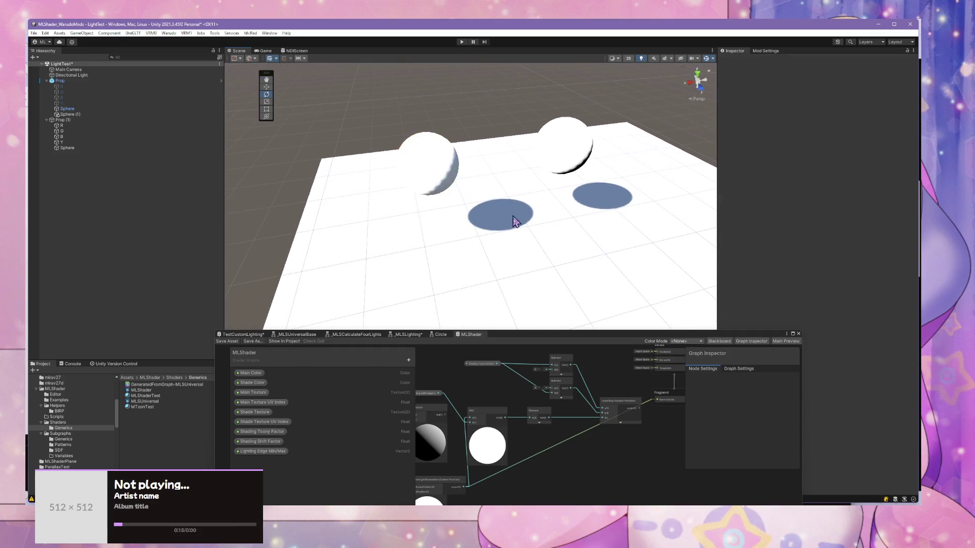
drag(611, 247, 595, 168)
click(453, 183)
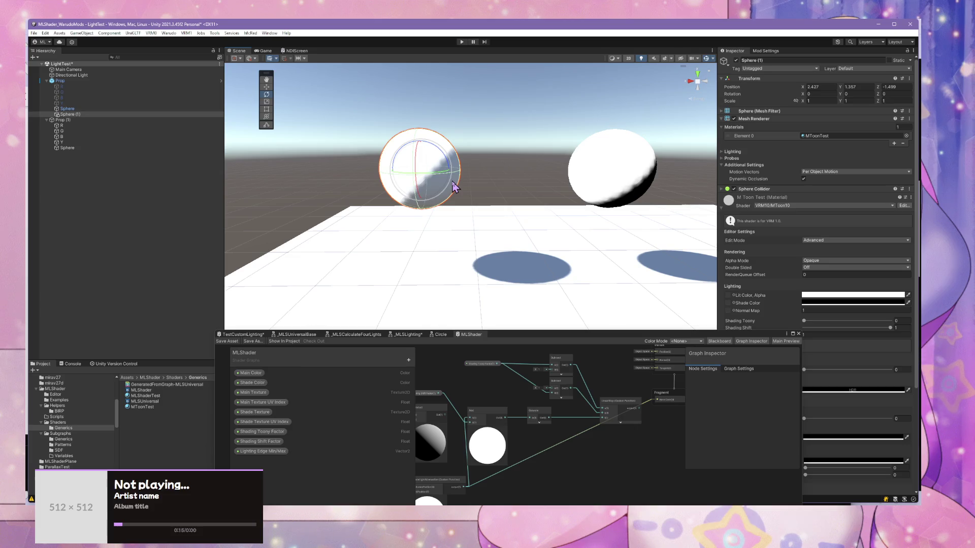
scroll(down, 3)
scroll(up, 3)
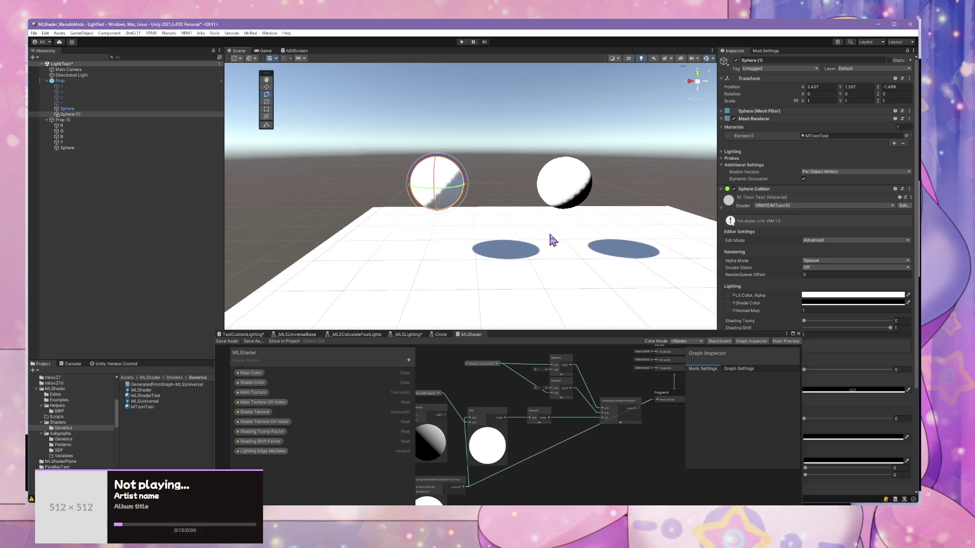
drag(553, 245, 562, 212)
scroll(up, 3)
drag(557, 178, 542, 209)
scroll(up, 3)
scroll(down, 3)
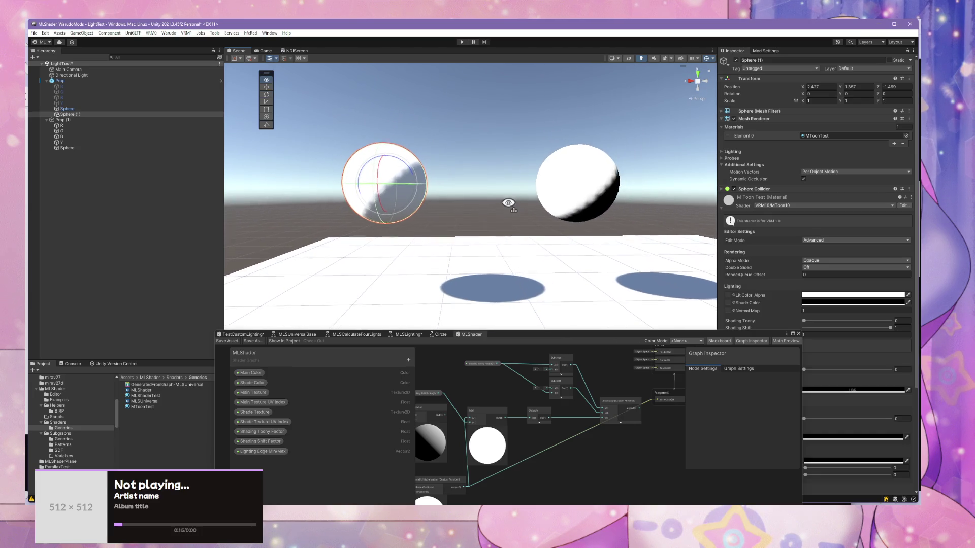
scroll(up, 3)
drag(488, 218, 553, 270)
scroll(up, 3)
drag(527, 233, 495, 185)
scroll(down, 3)
click(520, 147)
drag(520, 152, 555, 168)
scroll(up, 3)
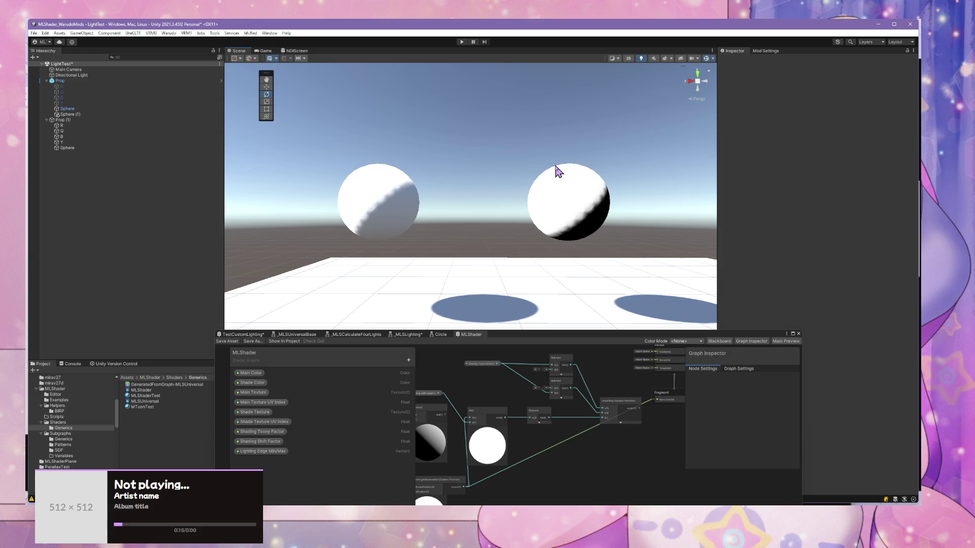
scroll(down, 3)
drag(555, 185, 557, 248)
drag(525, 407, 566, 427)
scroll(up, 3)
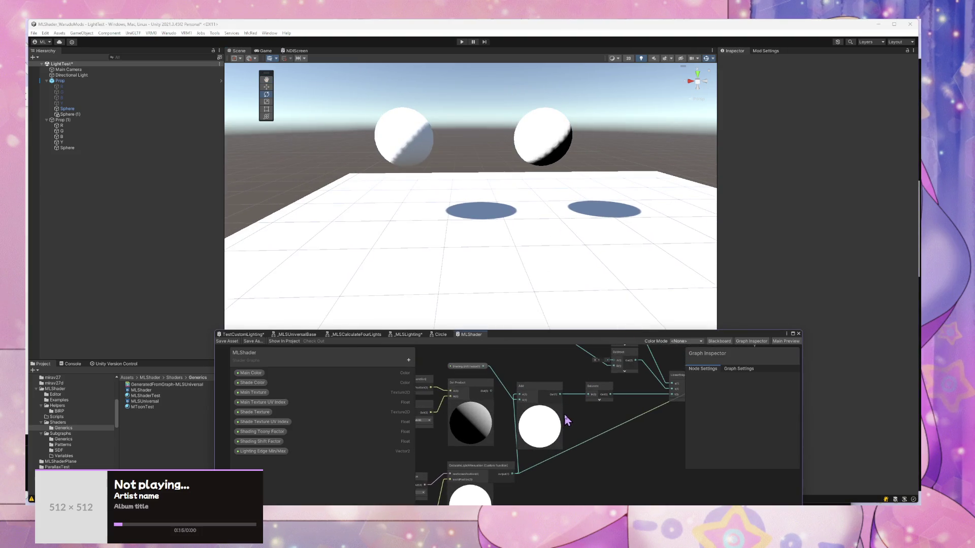
scroll(down, 3)
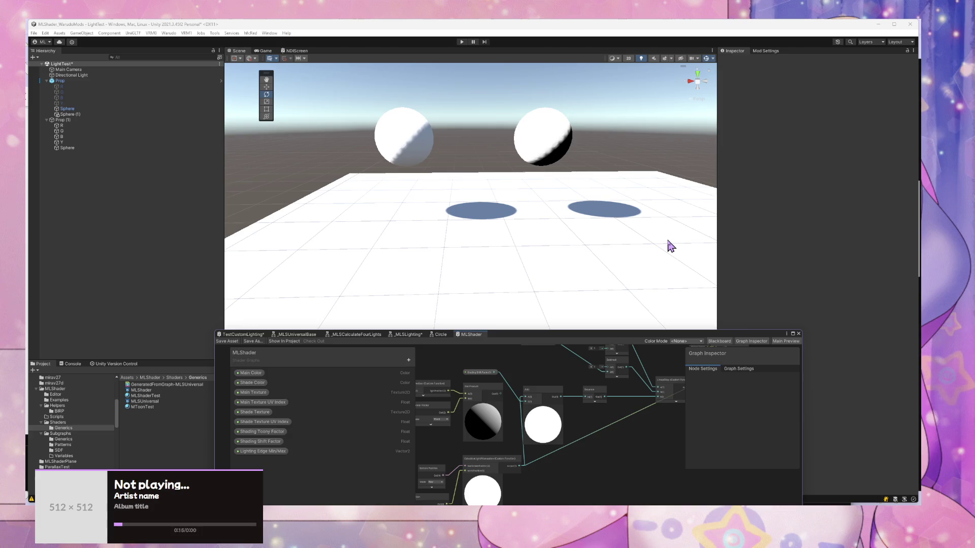
click(632, 208)
key(f)
Step: Select the right sphere, test its Shading Toony and Shift Factors, and set Shift Factor to 0
drag(755, 337, 639, 364)
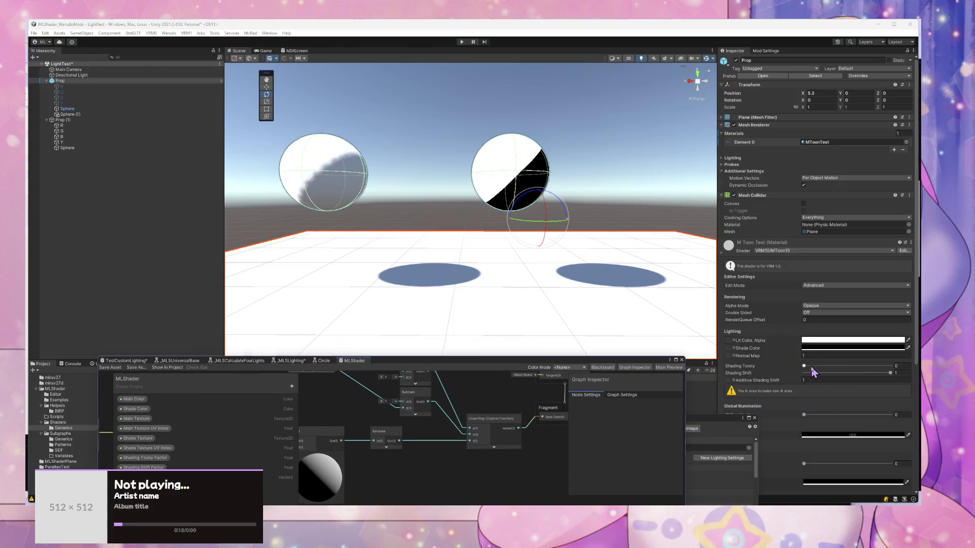
click(804, 366)
click(523, 151)
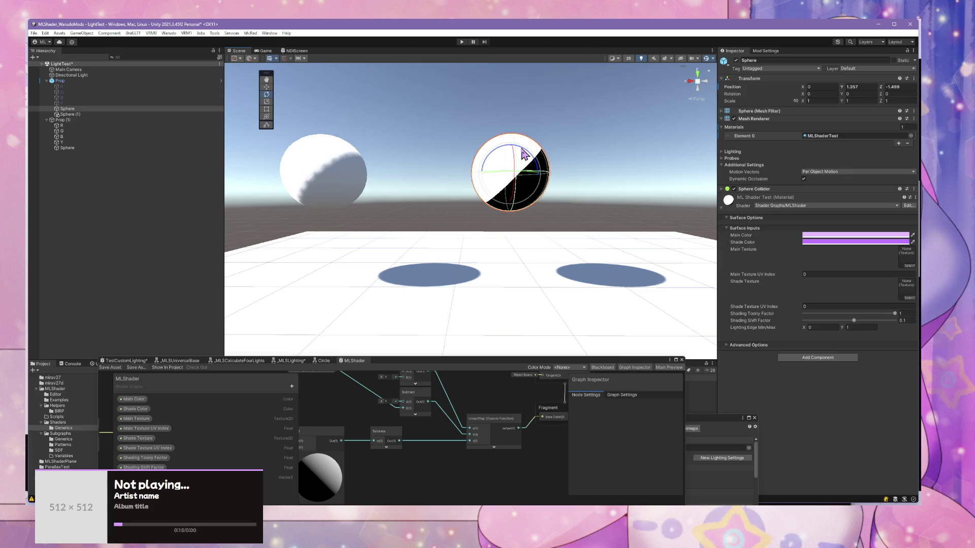
drag(895, 315, 912, 322)
drag(855, 320, 915, 331)
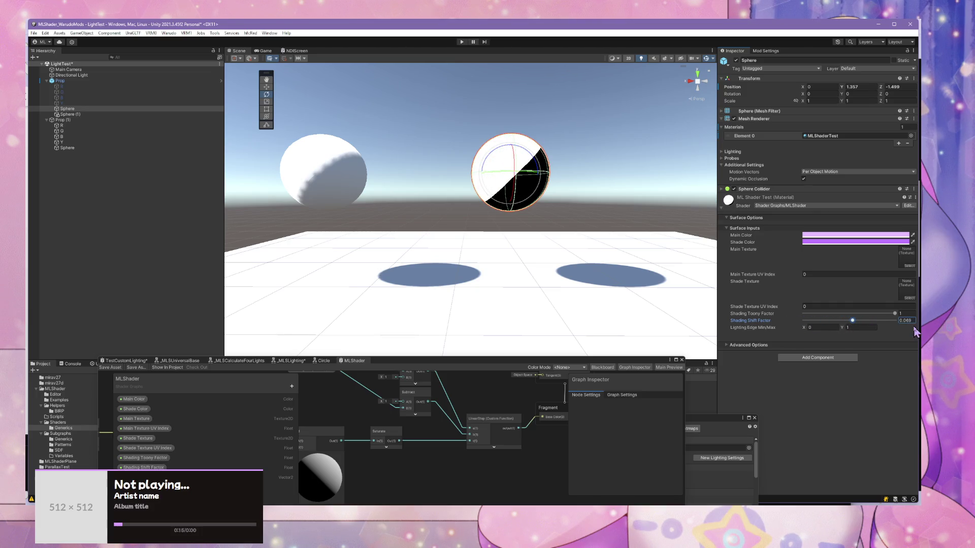
text(0)
Step: Move the CalculateLightAttenuation and Screen Position nodes to the right
drag(519, 363, 637, 273)
drag(525, 381, 642, 351)
drag(512, 406, 563, 414)
drag(399, 416, 561, 403)
click(490, 444)
Step: Place the Position node beside CalculateLightAttenuation and shift both position nodes left
drag(490, 444, 548, 443)
drag(722, 346, 625, 382)
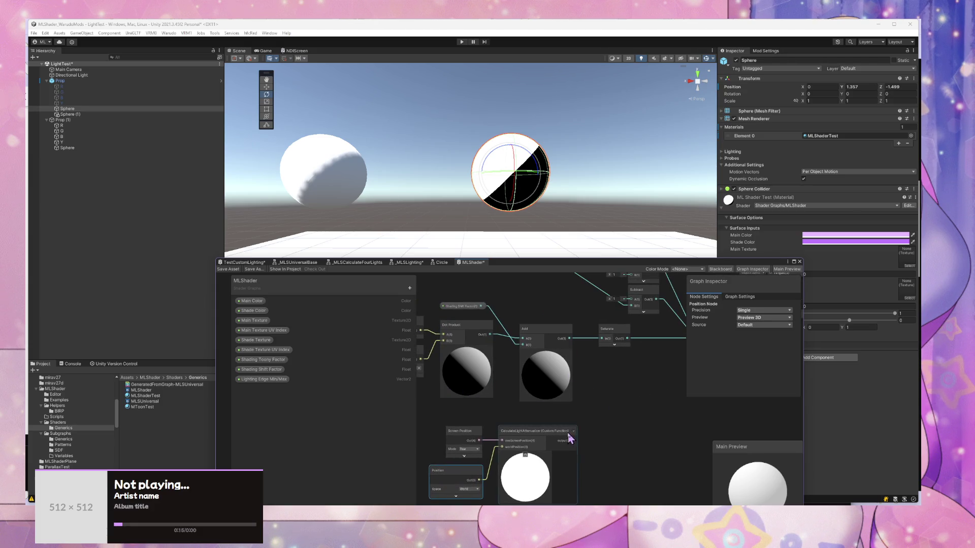
drag(431, 414, 488, 500)
drag(457, 432, 440, 432)
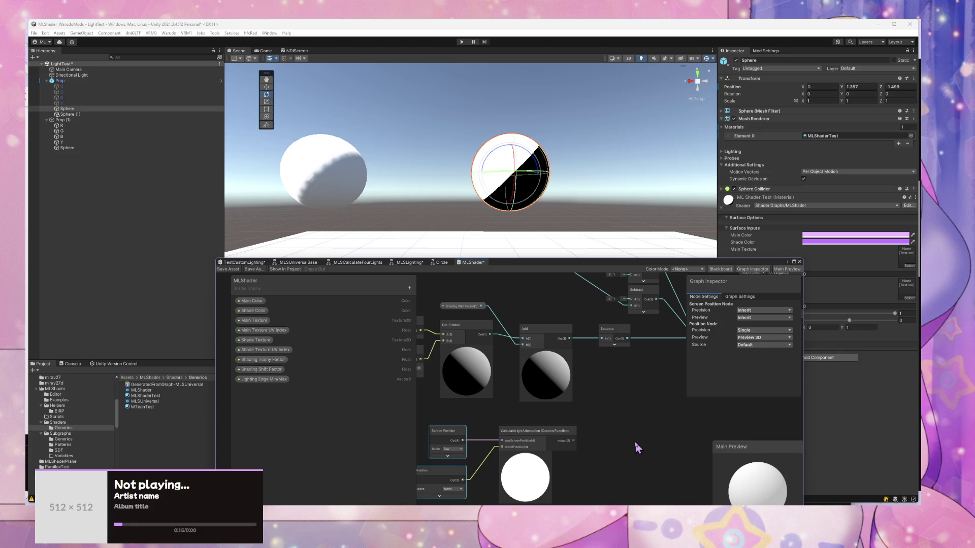
click(610, 406)
Step: Add an Add node summing light attenuation and the upper Add result, feeding Saturate
key(space)
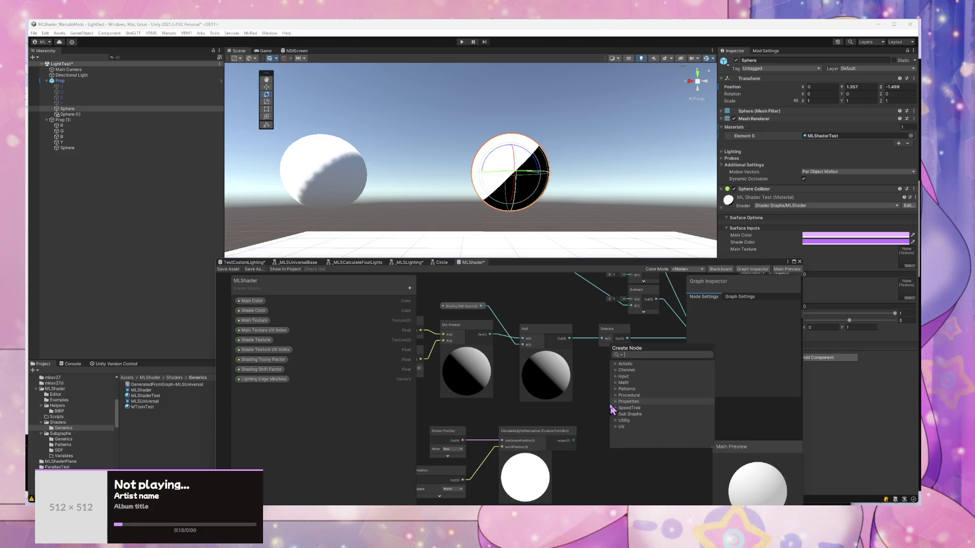
text(add)
key(Return)
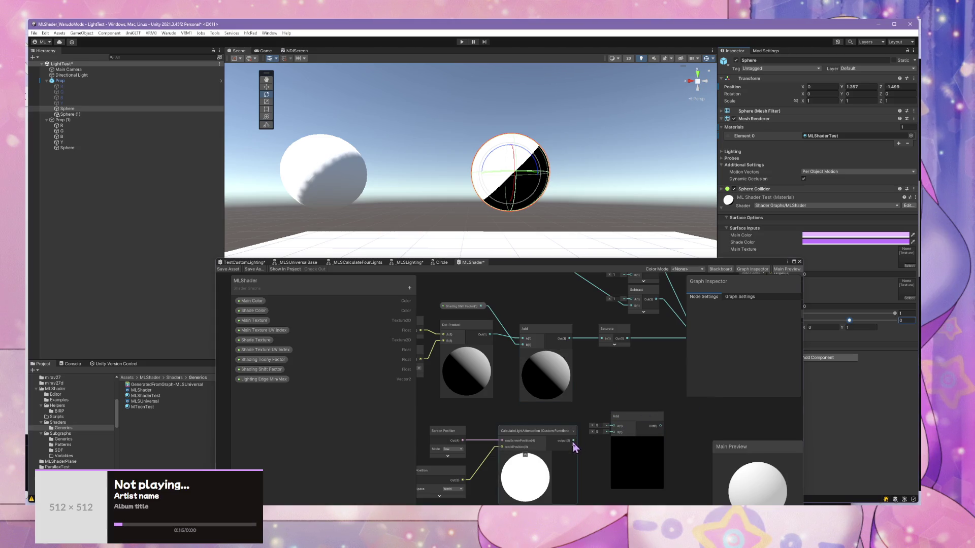
drag(574, 440, 613, 433)
drag(569, 338, 645, 388)
drag(602, 345, 602, 339)
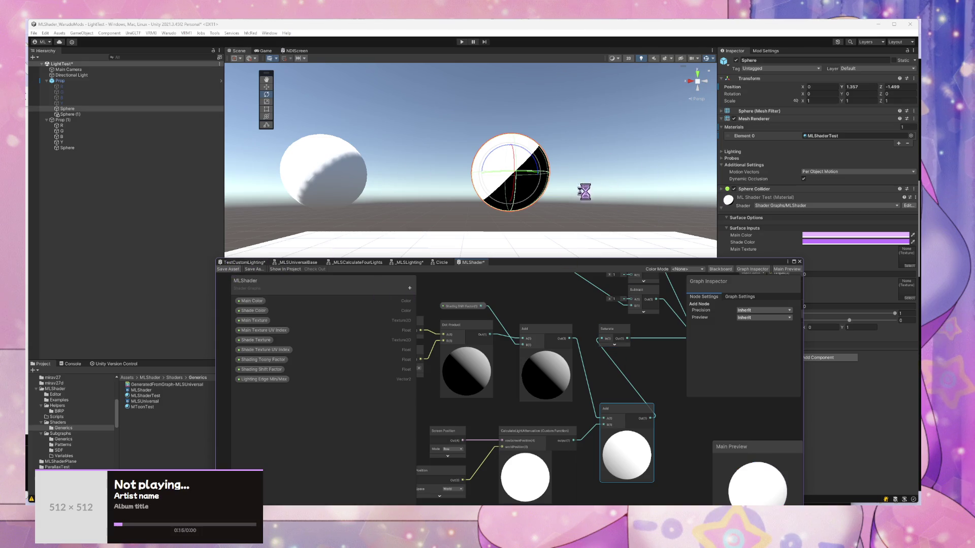
Step: Rewire Saturate to the upper Add output and move the lower Add node right
drag(658, 348, 582, 357)
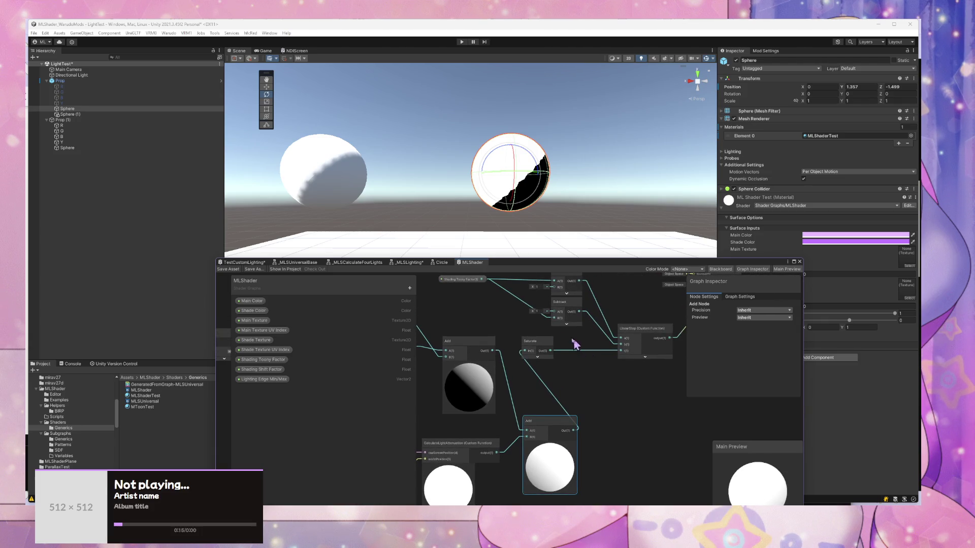
drag(766, 265, 737, 239)
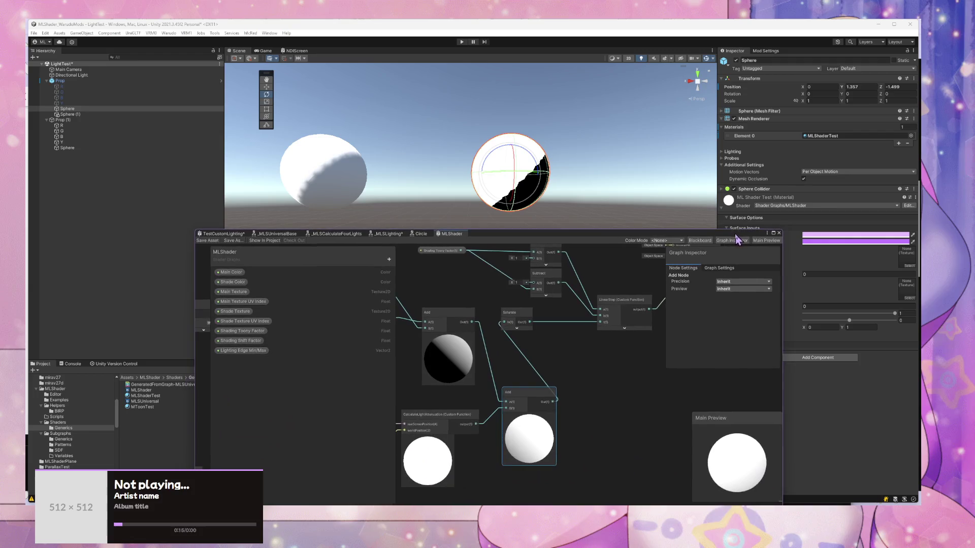
drag(507, 322, 472, 322)
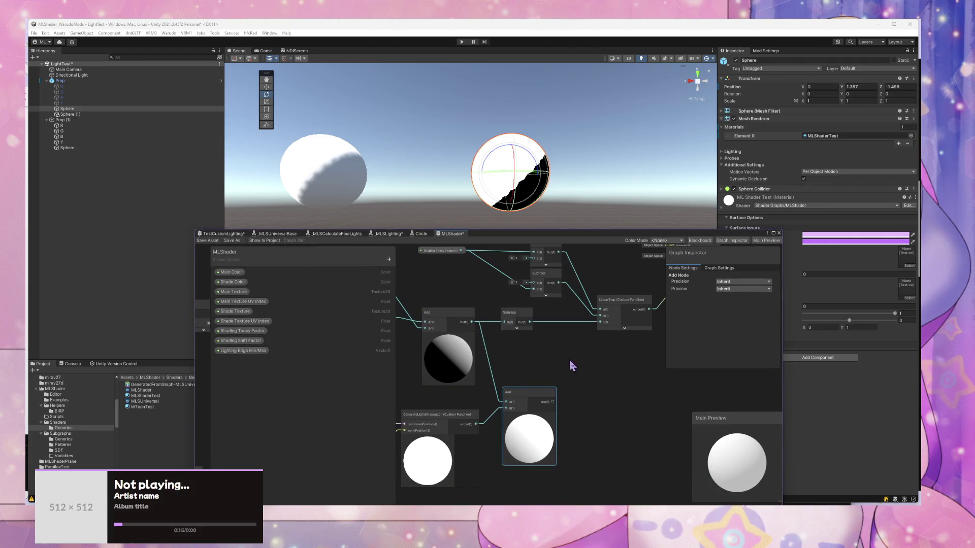
drag(541, 396, 663, 413)
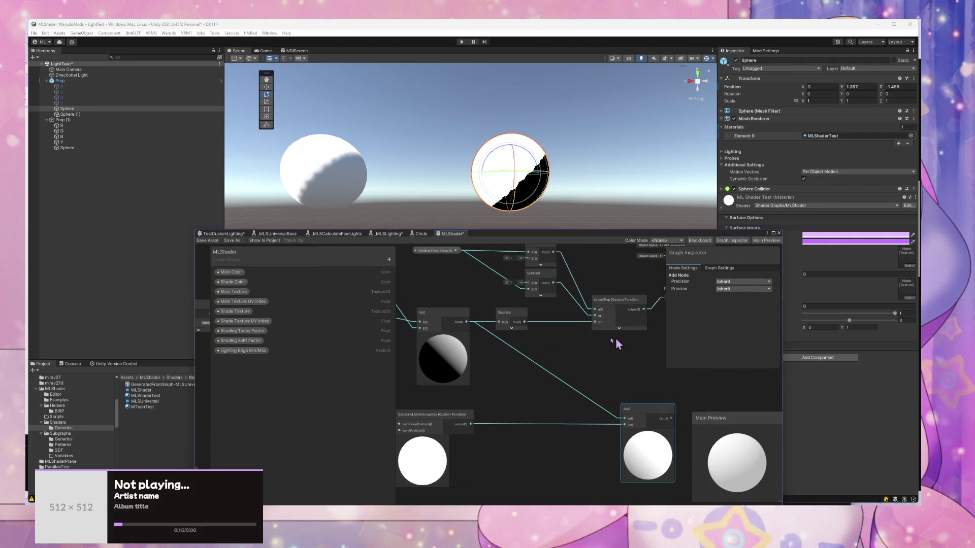
drag(615, 337, 599, 340)
drag(621, 287, 528, 311)
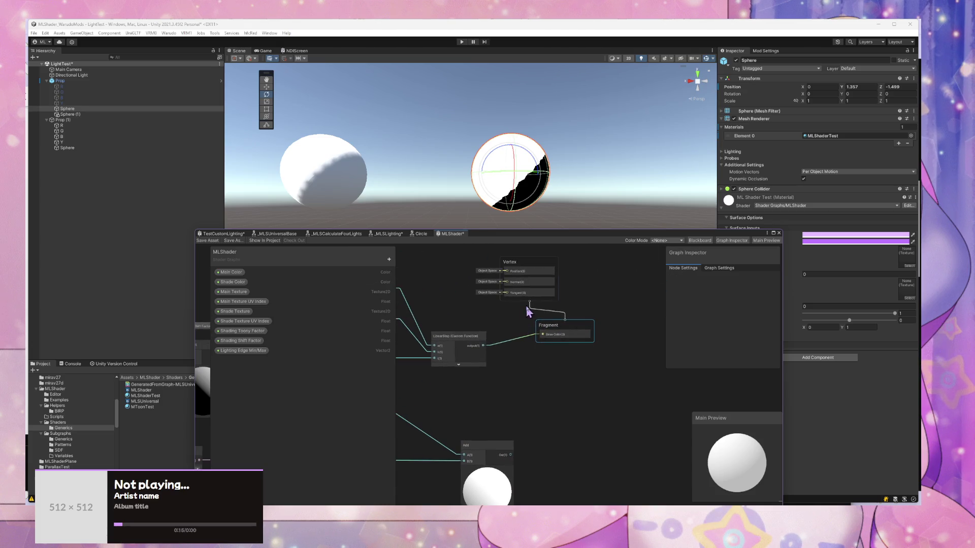
Step: Move the Vertex block right and paste a new Add node into the graph
drag(535, 272, 595, 257)
drag(484, 344, 545, 354)
drag(618, 342, 654, 344)
right_click(594, 359)
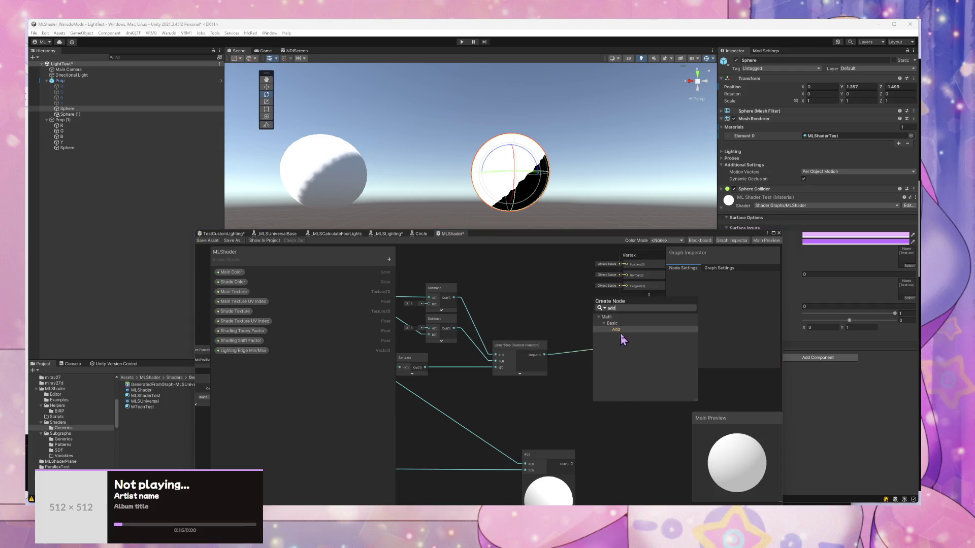
click(624, 339)
key(ctrl+v)
Step: Connect the lower Add output to the new Add node and scrub Shading Shift Factor back to 0
drag(572, 464, 638, 345)
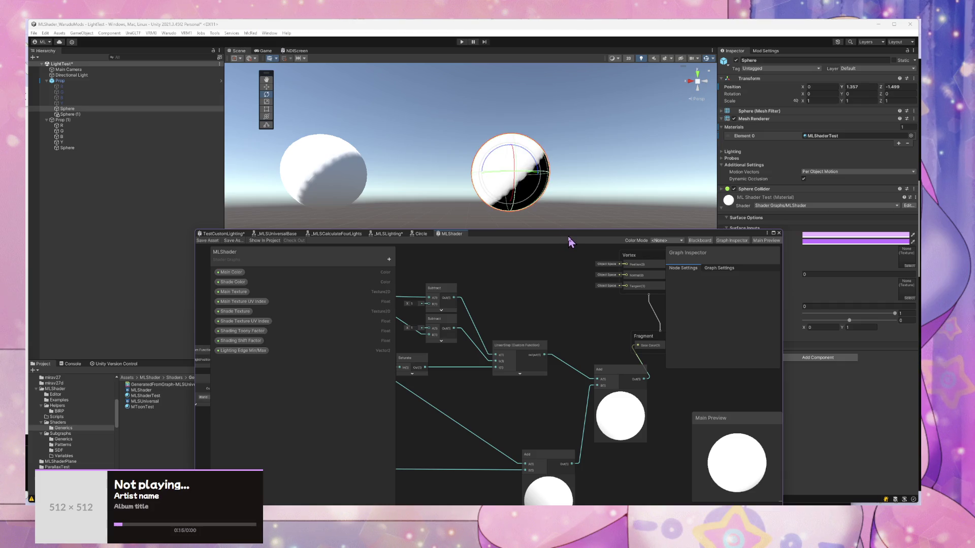
drag(601, 405, 608, 382)
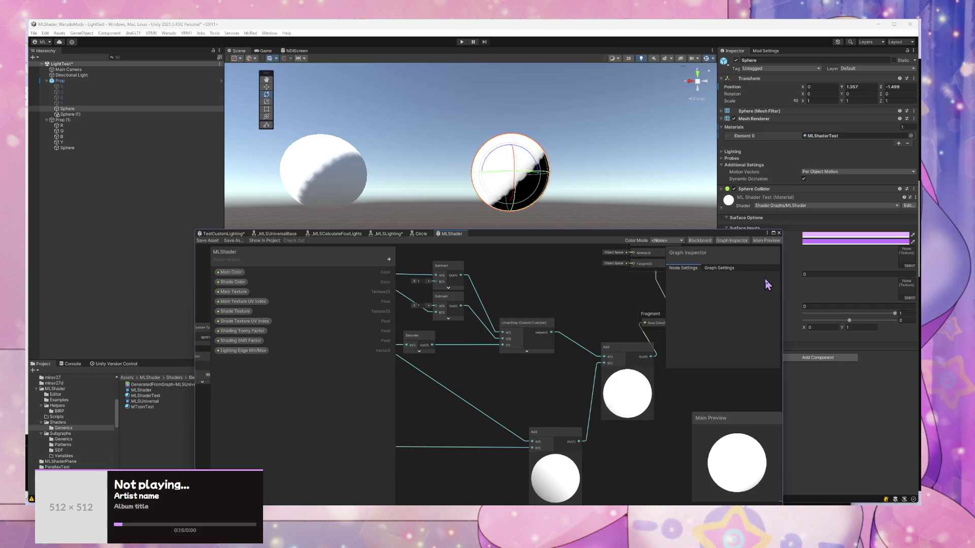
drag(857, 326, 874, 325)
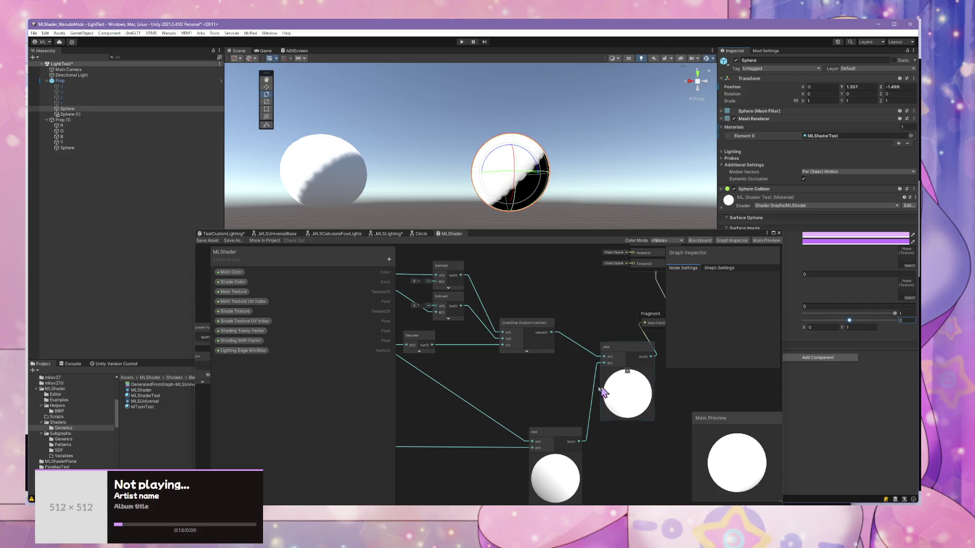
Step: Add a Multiply node and arrange it with the Add and Saturate nodes near LinearStep
key(space)
text(mul)
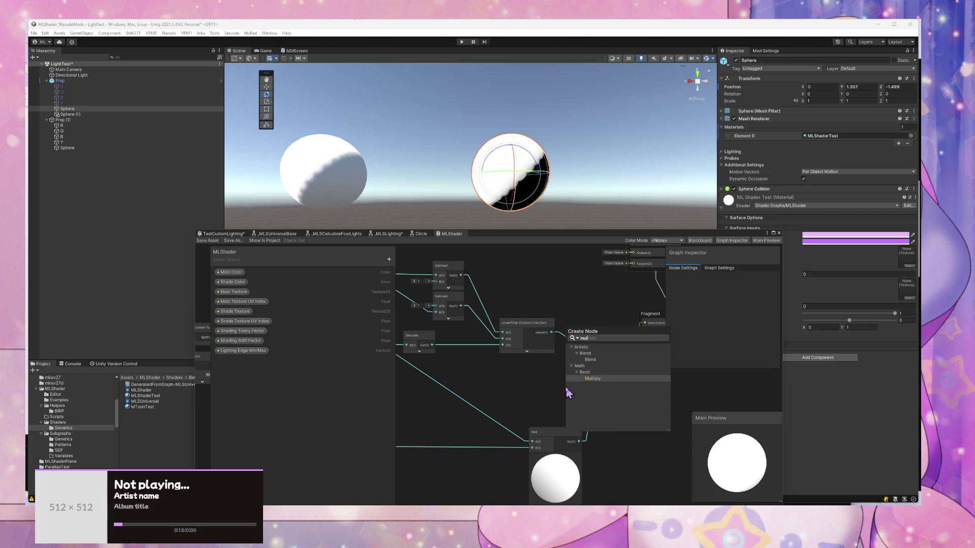
key(Return)
drag(590, 414, 591, 370)
drag(541, 432, 492, 438)
right_click(569, 386)
key(Escape)
drag(584, 362, 564, 327)
drag(533, 350, 568, 353)
Step: Wire Add into Multiply A and light attenuation into B, and LinearStep to Base Color
drag(479, 435, 541, 364)
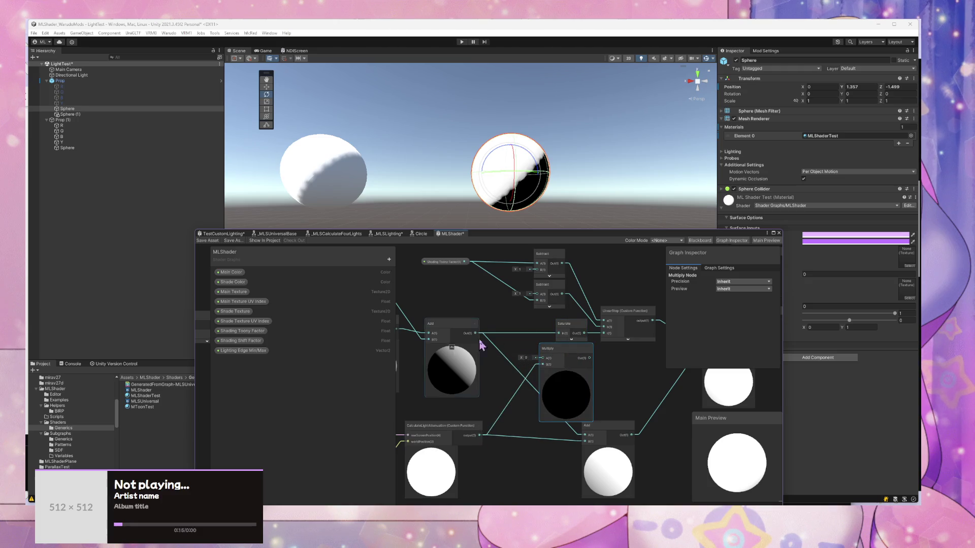
drag(475, 333, 561, 339)
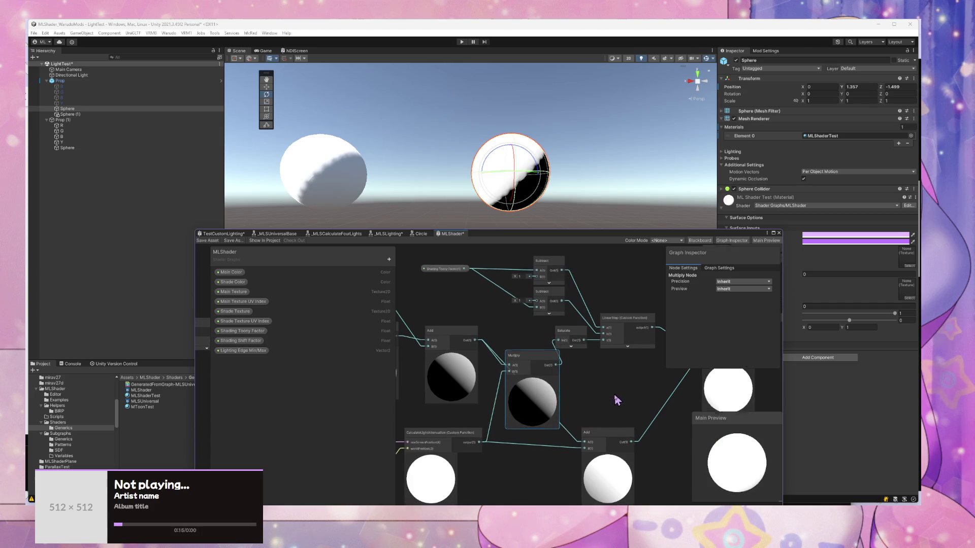
drag(610, 415, 637, 442)
drag(642, 402, 658, 358)
drag(575, 345, 585, 342)
drag(668, 393, 566, 447)
drag(633, 413, 507, 453)
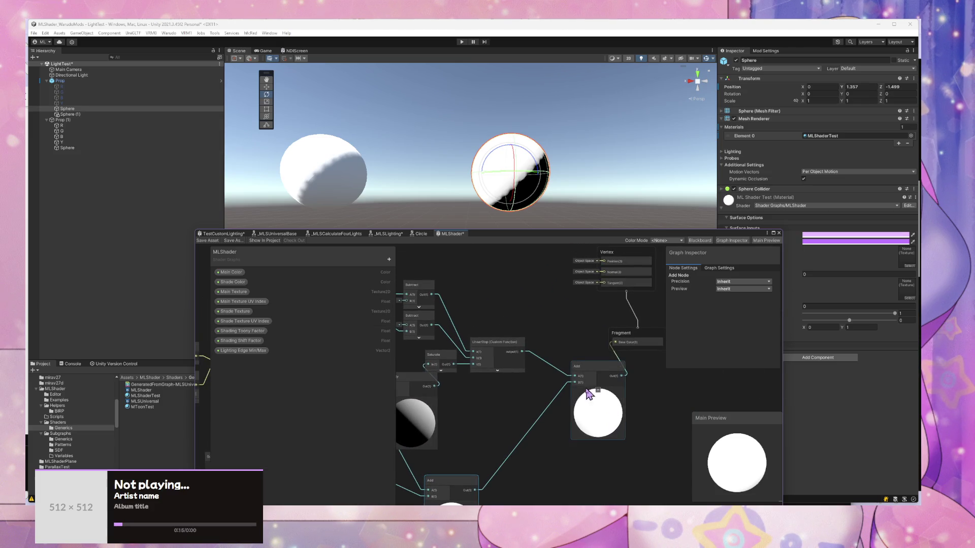
drag(601, 342, 616, 342)
Step: Delete the extra Add nodes and save the MLShader graph
click(616, 374)
key(Delete)
drag(517, 424, 543, 403)
click(552, 426)
key(Delete)
click(482, 370)
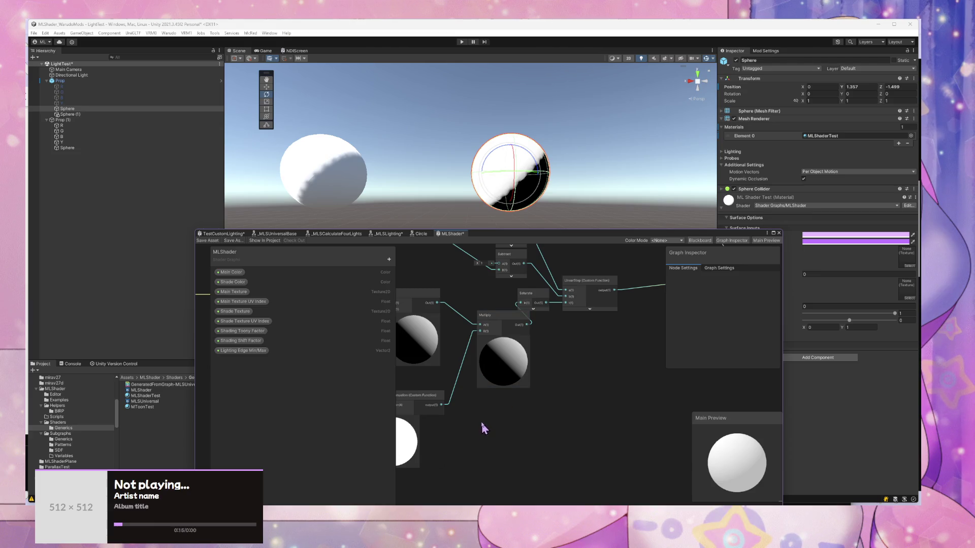
key(ctrl+z)
click(549, 433)
key(Delete)
drag(530, 410, 588, 420)
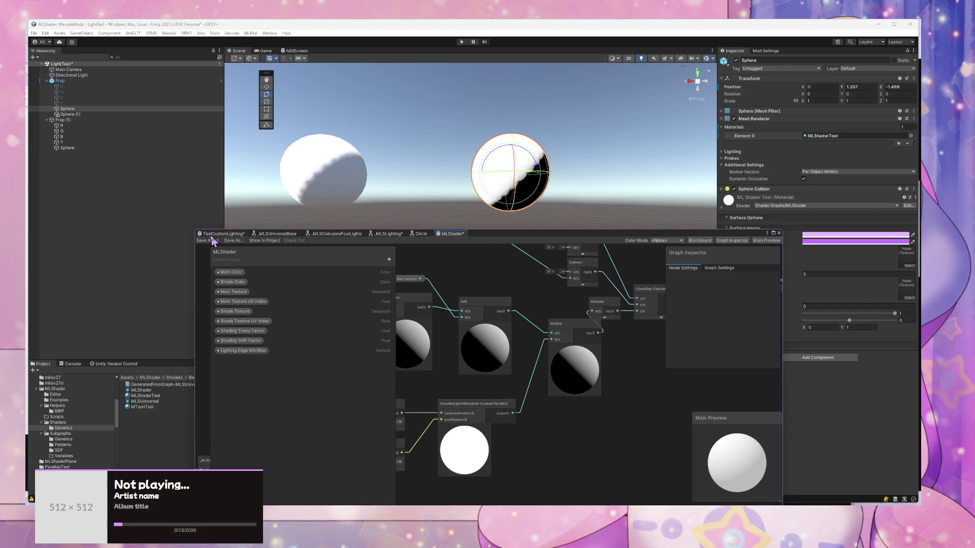
key(ctrl+s)
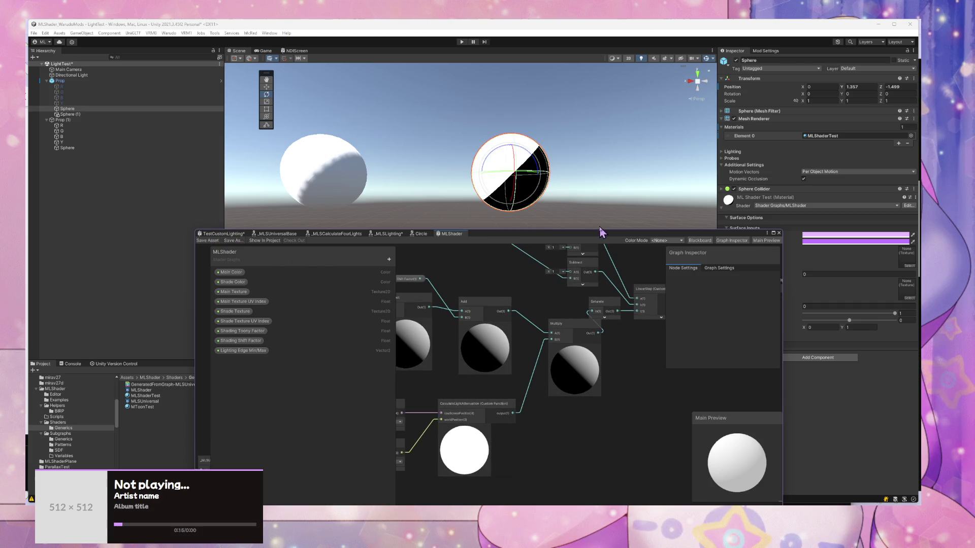
Step: Select the Saturate node and scrub Shading Toony Factor to about 0.331
drag(601, 231, 596, 290)
scroll(down, 3)
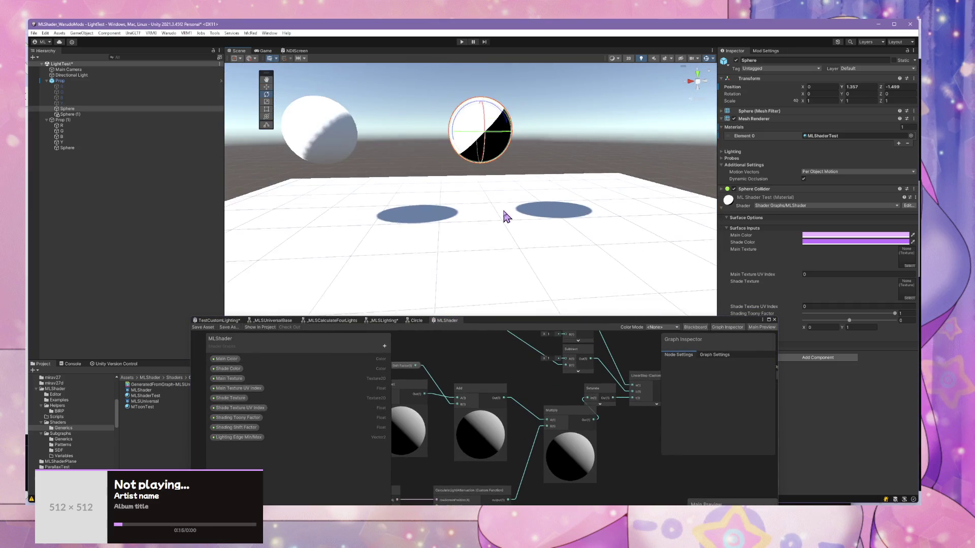
scroll(down, 3)
click(596, 389)
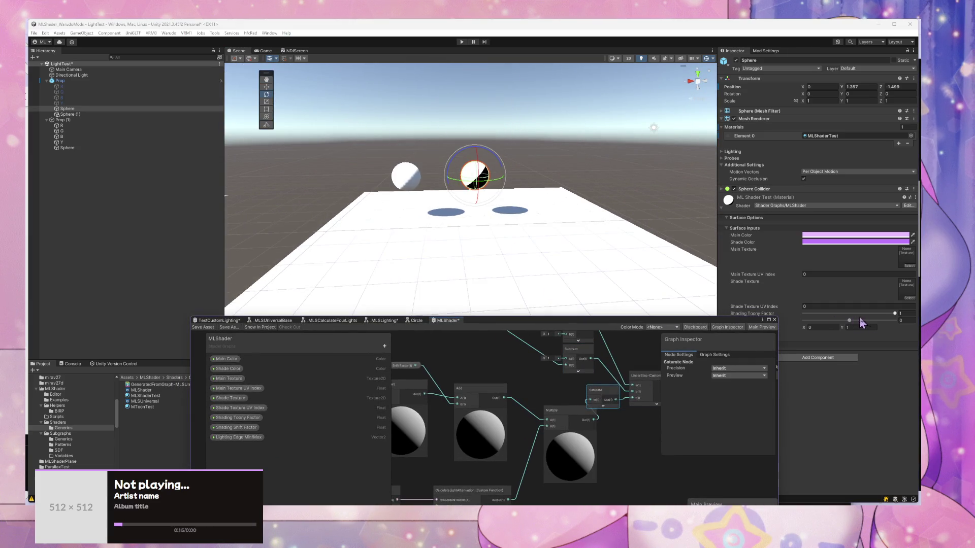
drag(855, 322, 825, 319)
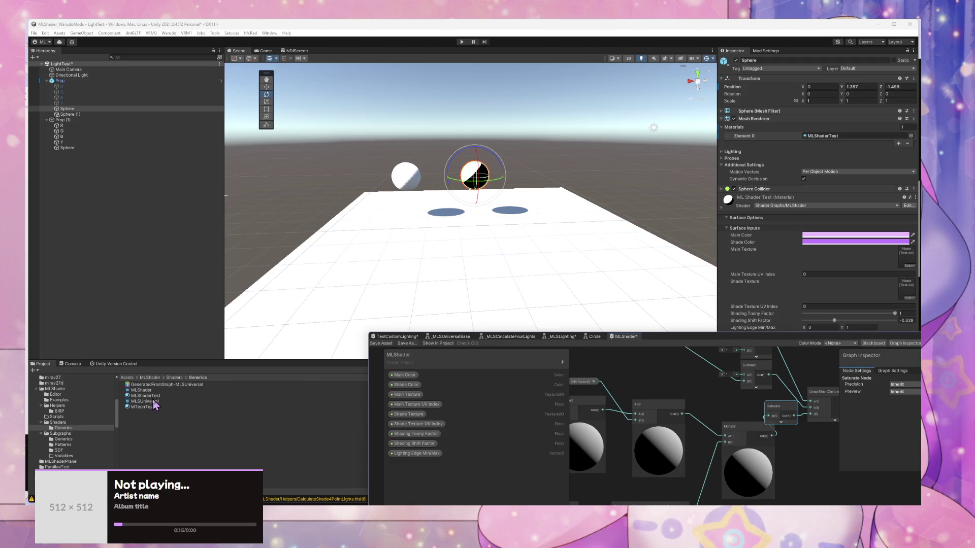
Step: Apply the project material to the floor and set Shading Toony Factor back to 1
drag(156, 399, 426, 261)
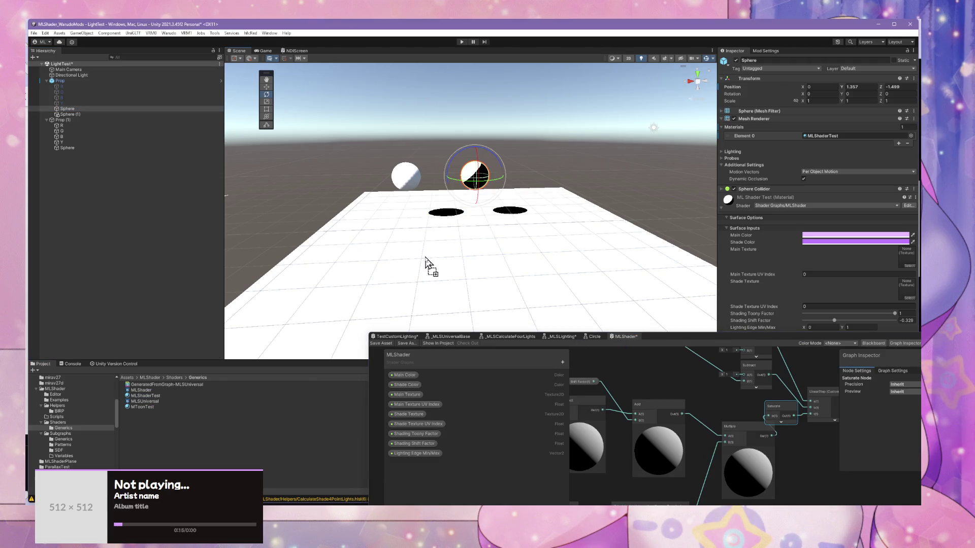
scroll(up, 3)
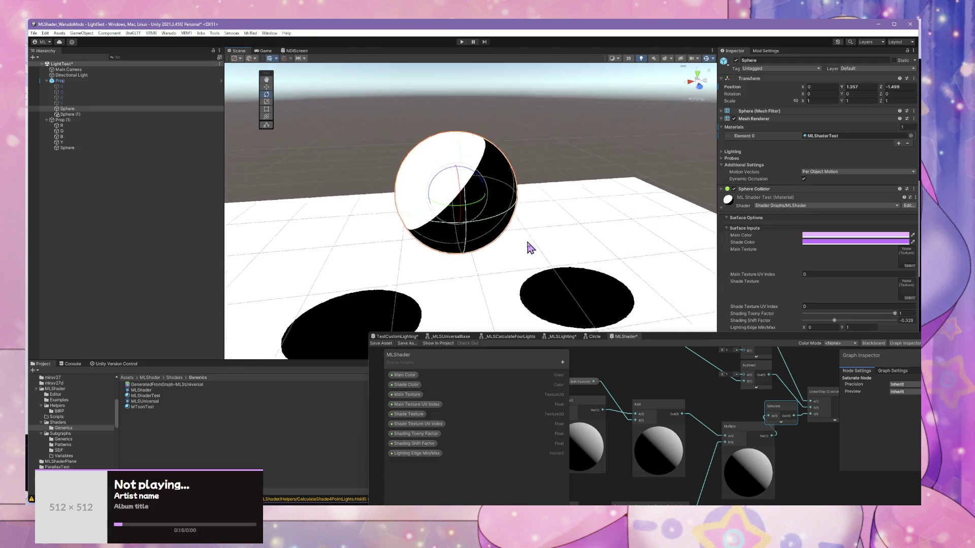
scroll(up, 3)
scroll(down, 3)
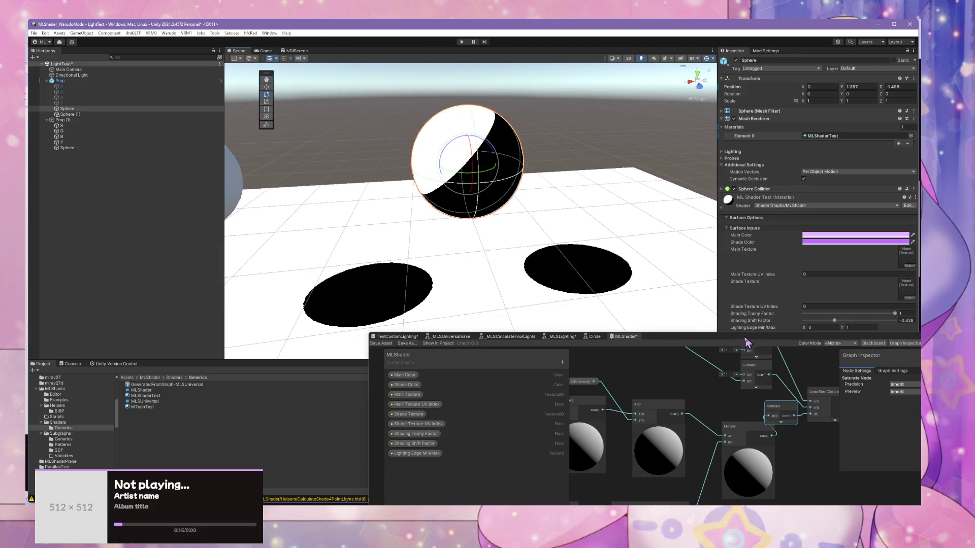
drag(746, 341, 728, 358)
drag(894, 315, 867, 323)
text(1)
Step: Orbit around the sphere while scrubbing Shading Toony Factor, ending back at 1
drag(700, 300, 590, 207)
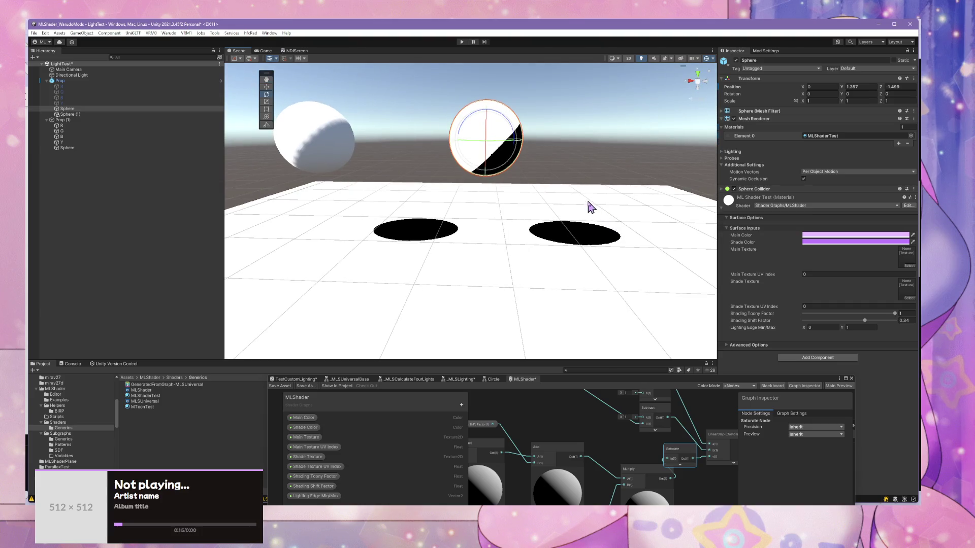
drag(894, 313, 855, 316)
drag(502, 232, 561, 334)
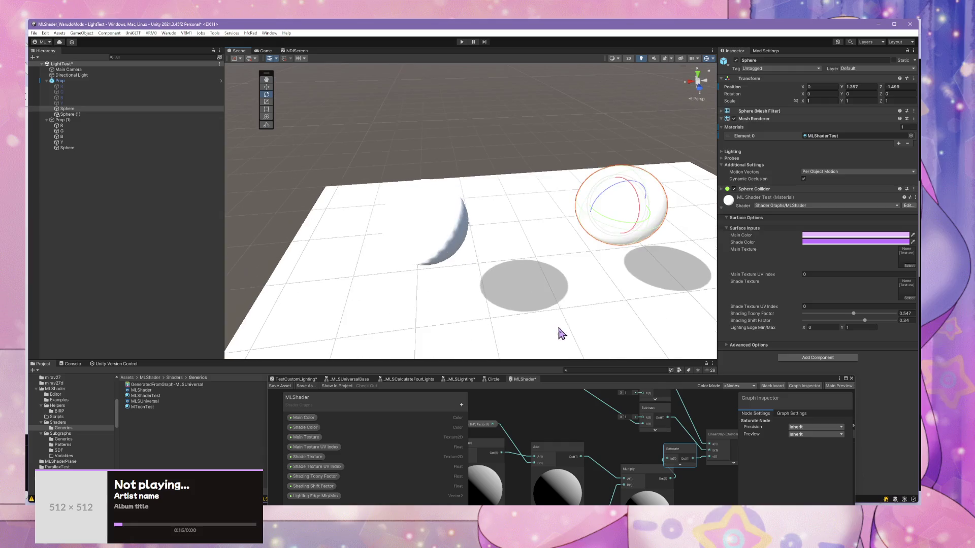
drag(565, 296, 548, 193)
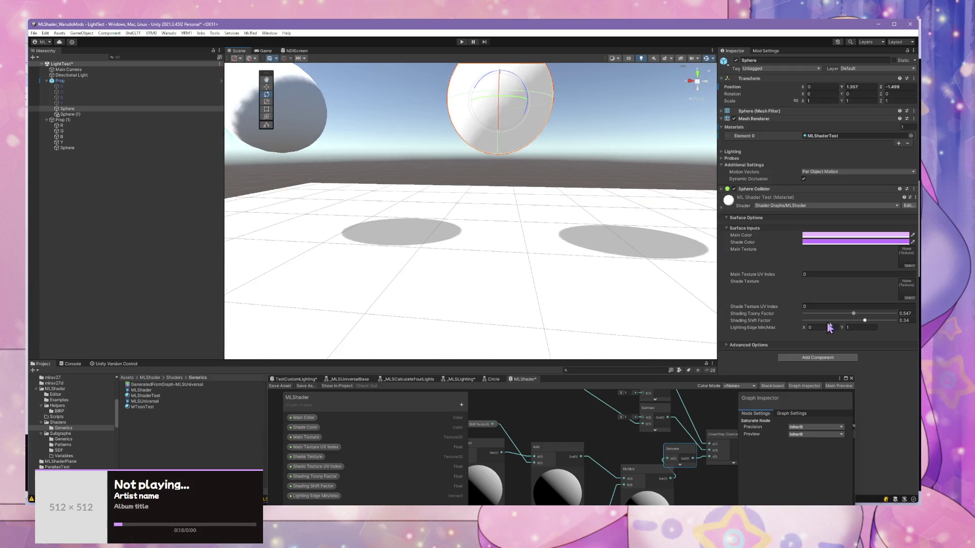
drag(862, 315, 859, 325)
Step: Clear Shading Shift Factor to 0 and view the sphere and floor from above
drag(847, 322, 853, 321)
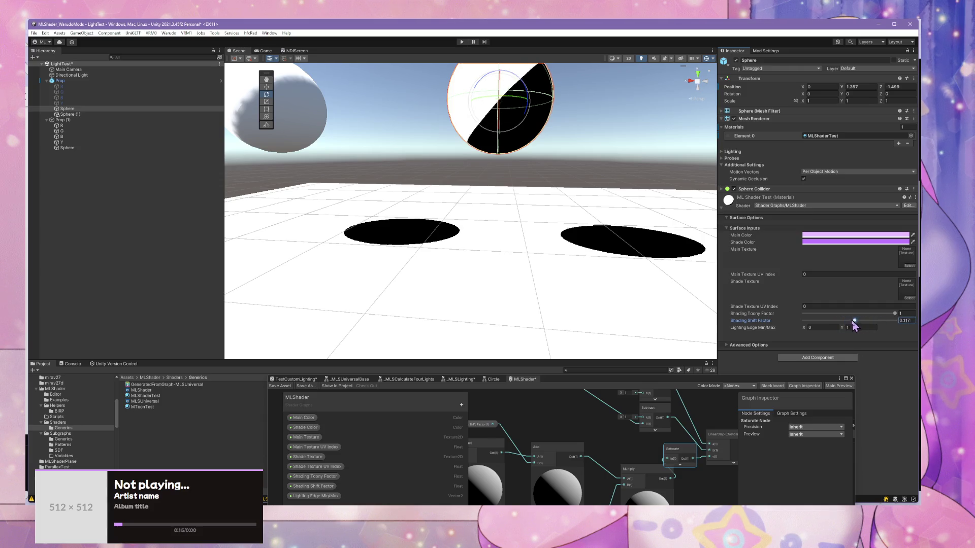
key(BackSpace)
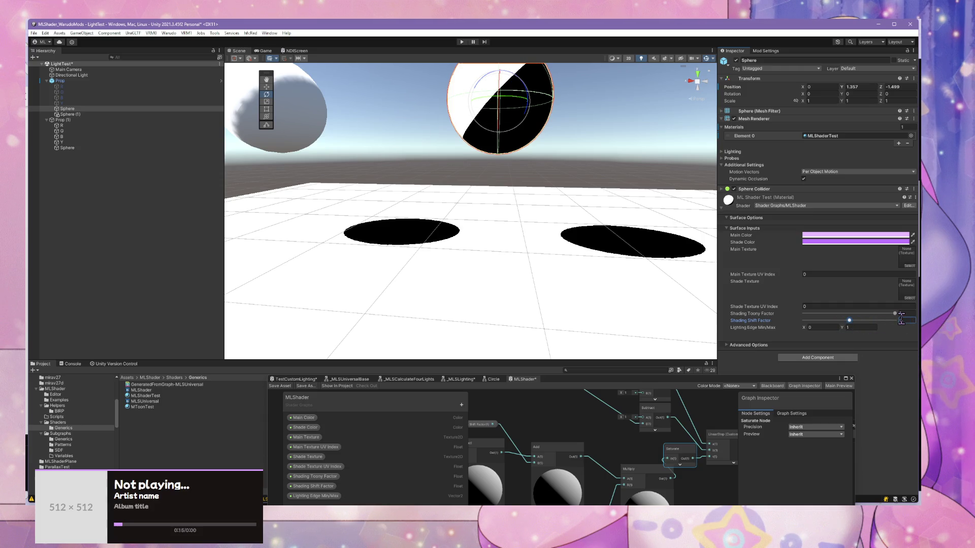
drag(516, 219, 524, 225)
drag(522, 274, 399, 200)
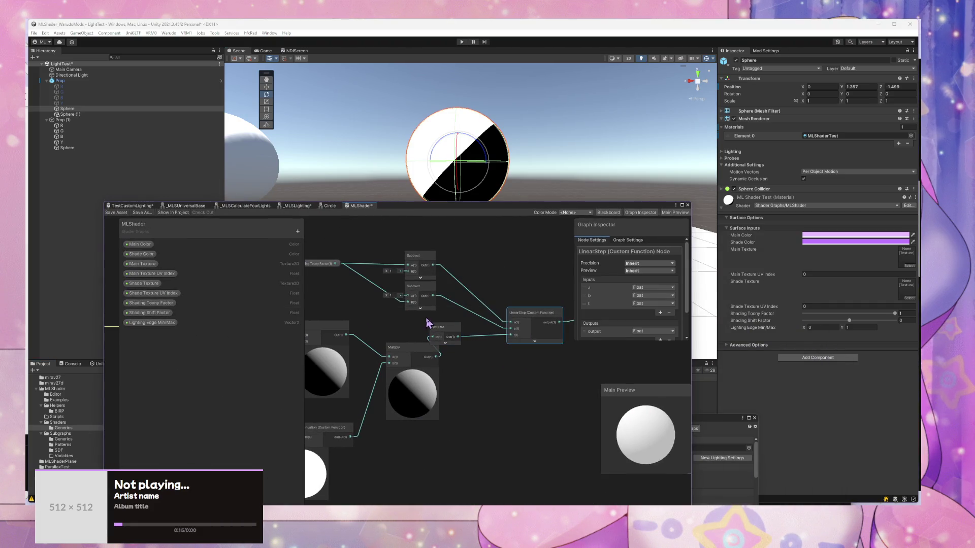
Step: Move the Shading Shift Factor and Shading Toony Factor property nodes to the left
scroll(down, 3)
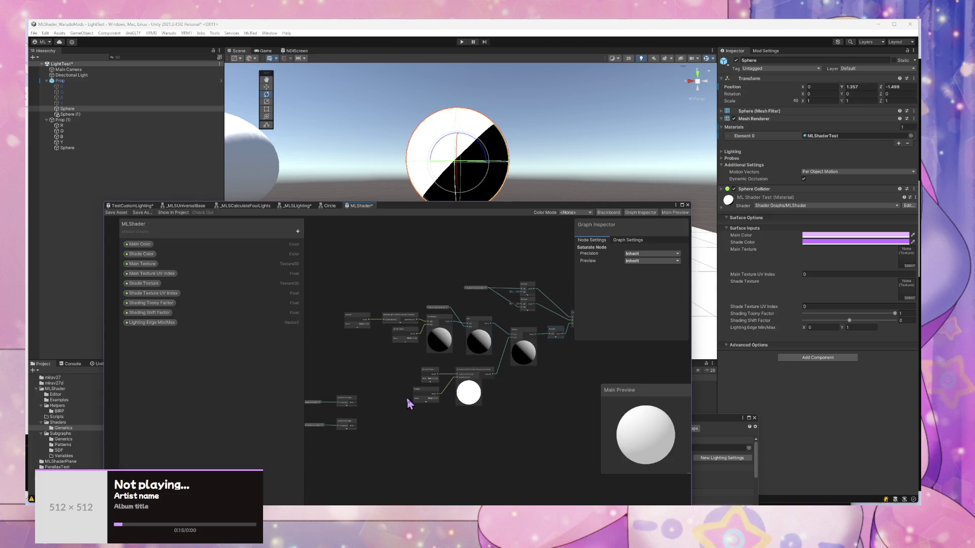
scroll(up, 3)
drag(412, 383, 492, 410)
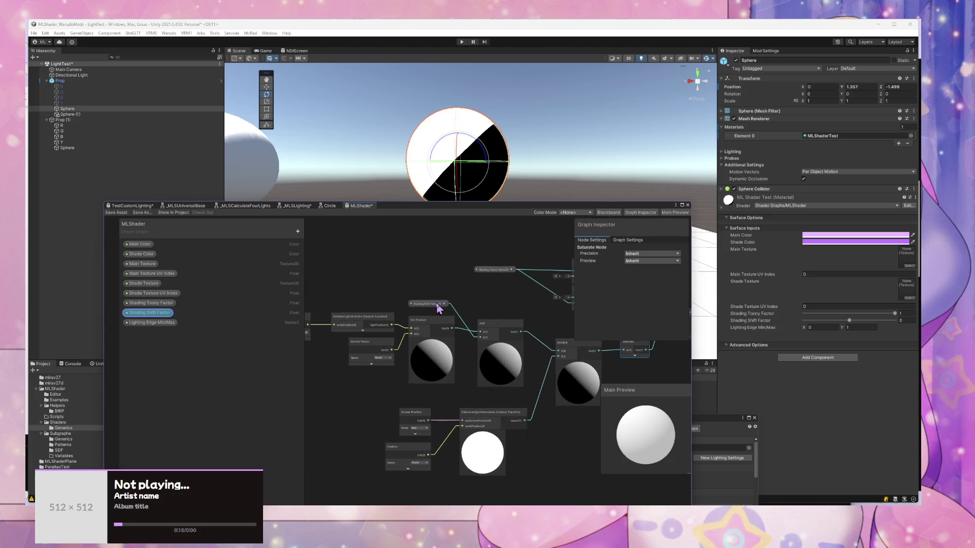
drag(437, 308, 386, 293)
drag(490, 272, 374, 271)
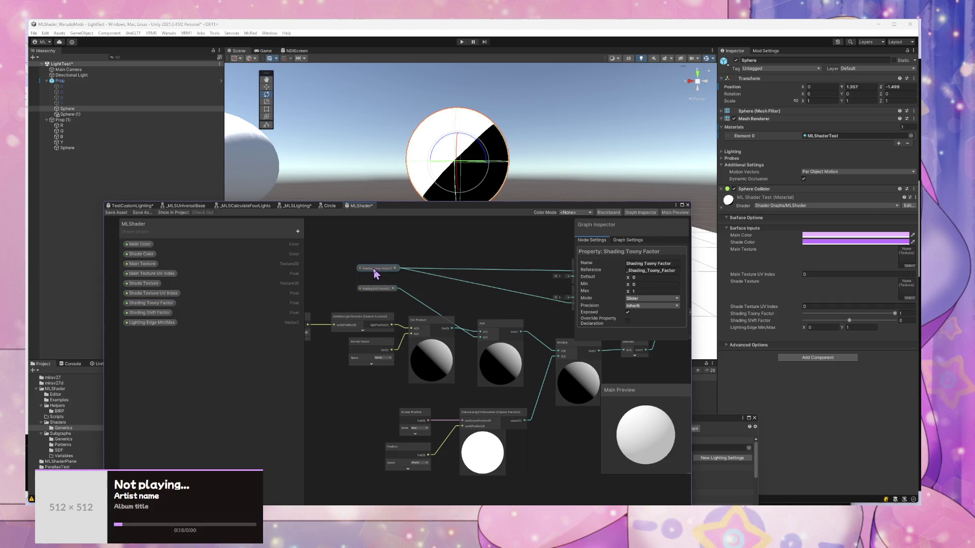
Step: Place the Vertex block above Fragment, then search 'ler' from the base colour wire
scroll(down, 3)
scroll(up, 3)
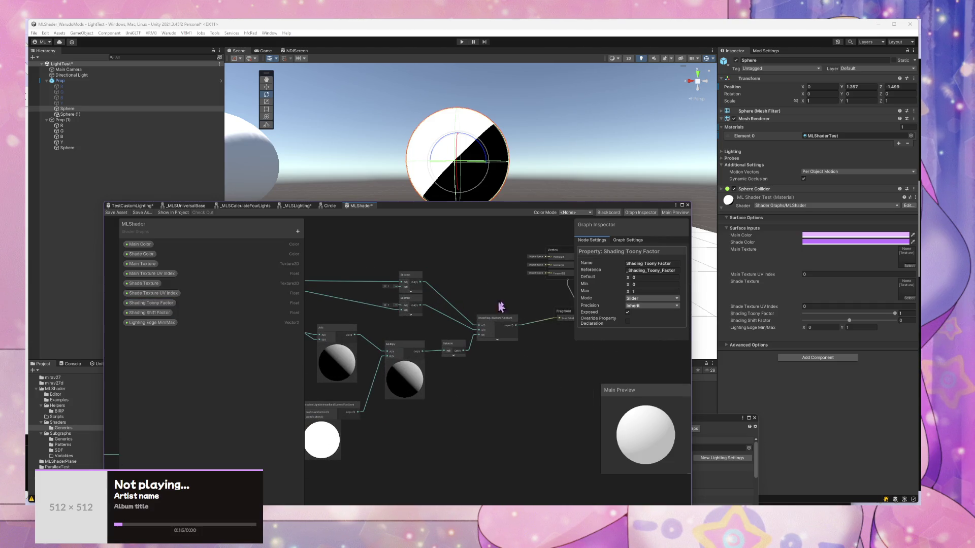
drag(549, 315, 464, 325)
drag(473, 267, 513, 256)
drag(486, 326, 501, 345)
text(ler)
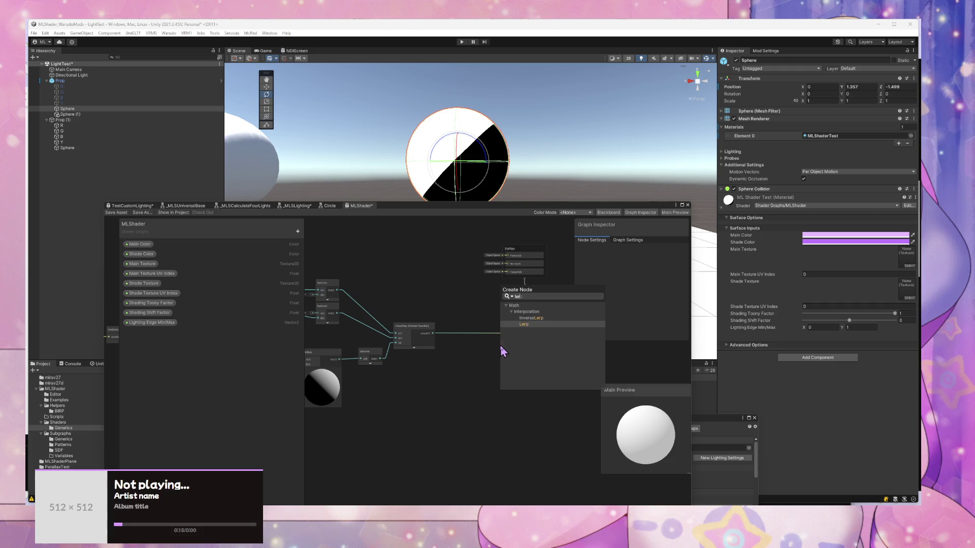
Step: Add a Blend node through the node search 'blend' and place it beside the output
key(BackSpace)
key(BackSpace)
key(BackSpace)
text(blend)
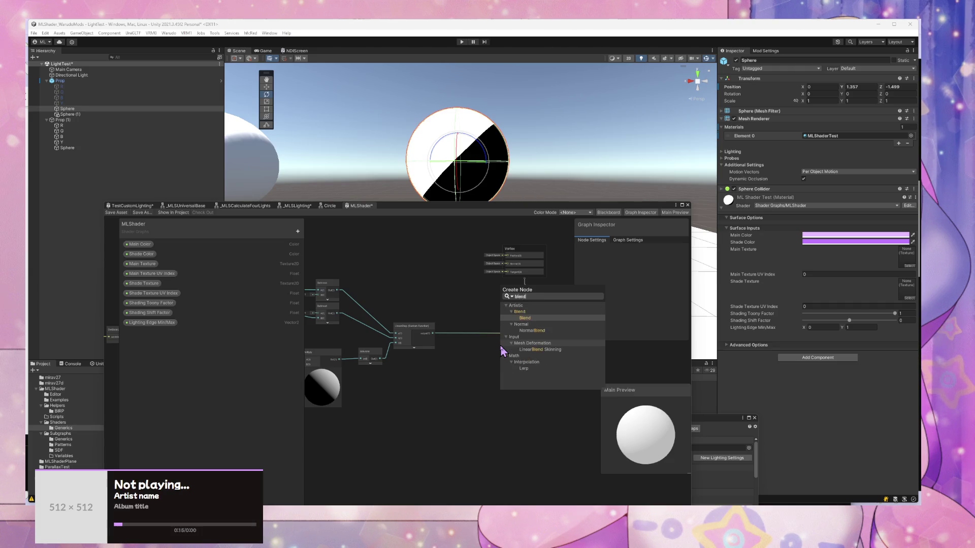
key(Return)
drag(528, 363, 500, 349)
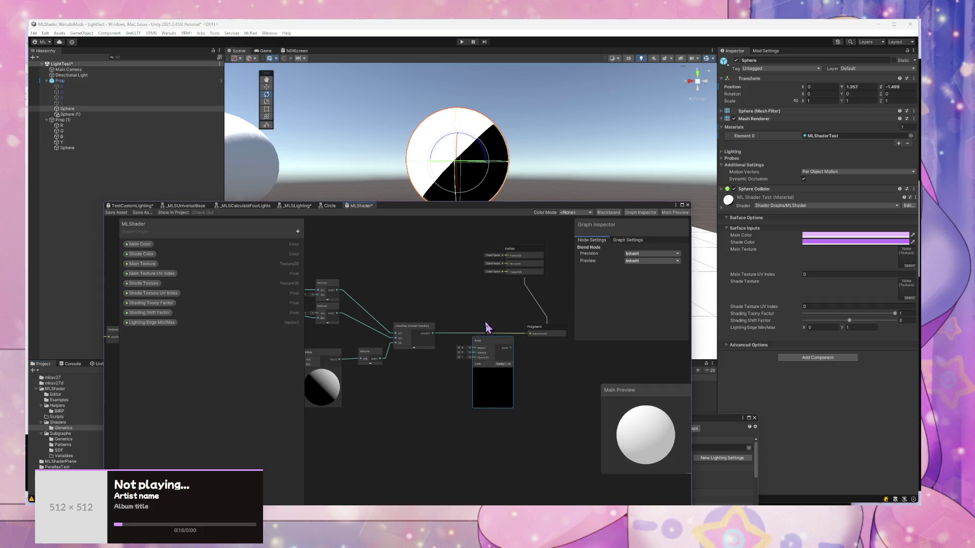
scroll(up, 3)
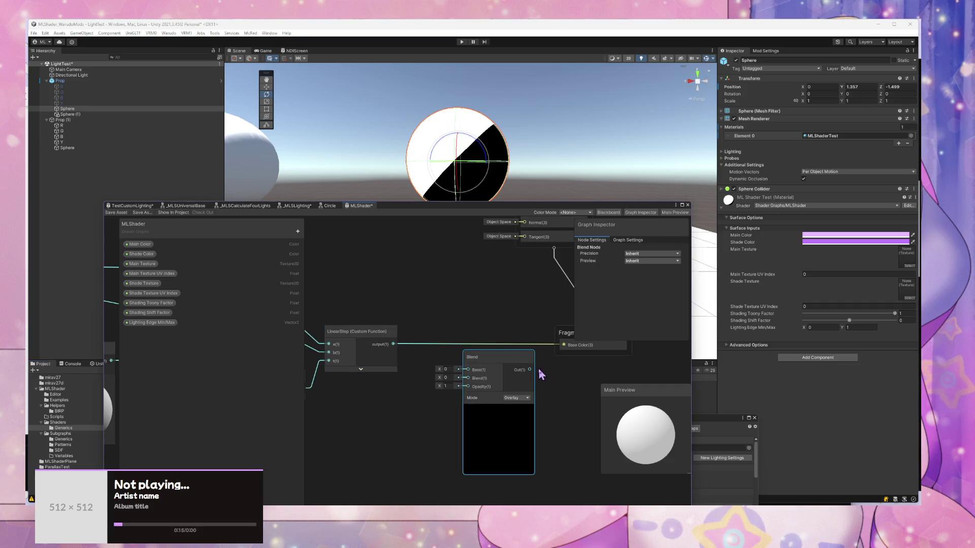
Step: Wire Blend Out to Fragment Base Color, set Mode to Overwrite, and drive Opacity with LinearStep
drag(531, 369, 561, 347)
click(516, 397)
click(533, 404)
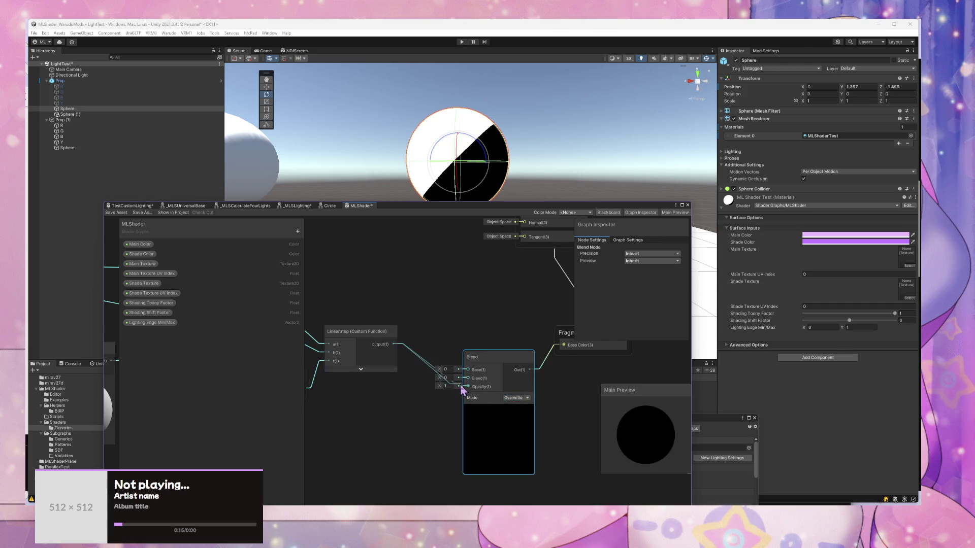
drag(461, 390, 467, 387)
right_click(453, 302)
click(139, 244)
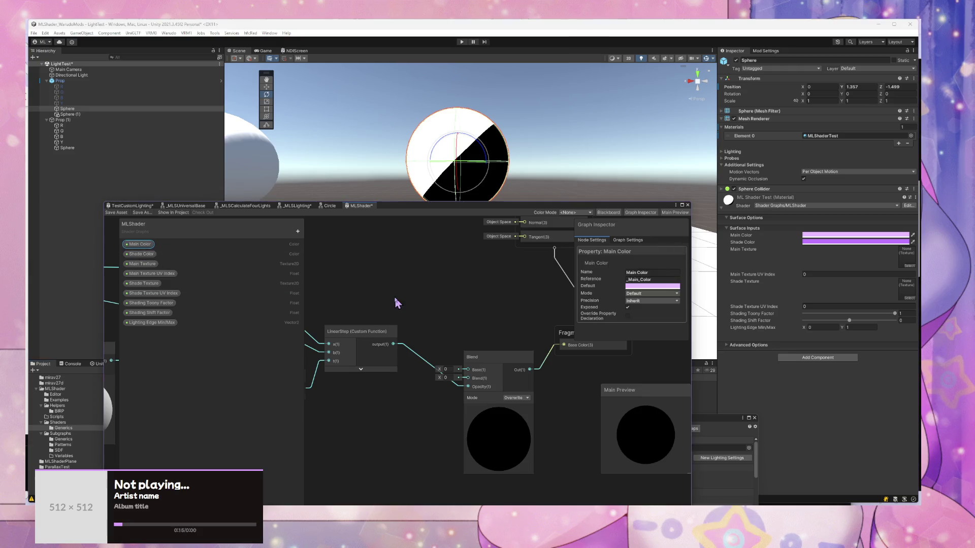
Step: Wire Main Color into the Blend's Base and Shade Color into its Blend input, then tidy nodes
drag(475, 373, 469, 369)
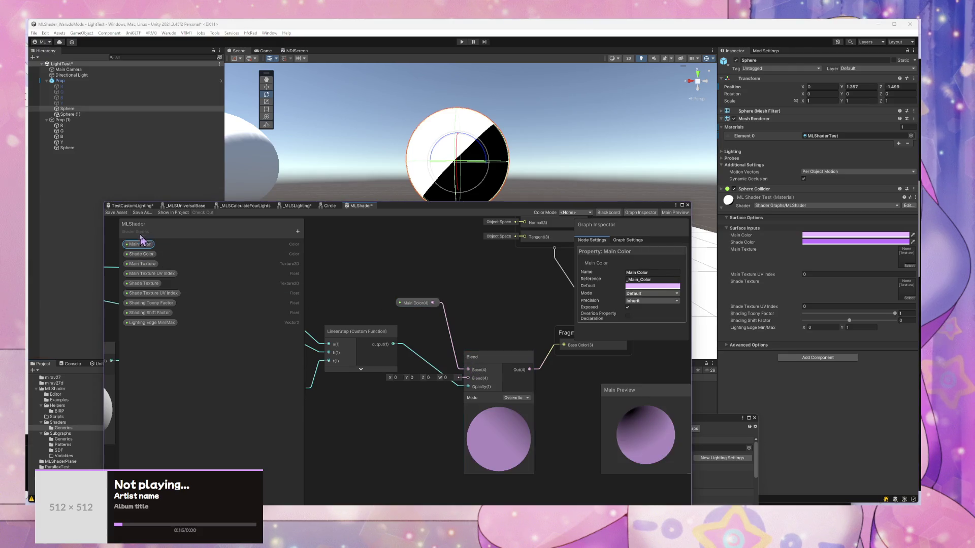
drag(144, 257, 437, 340)
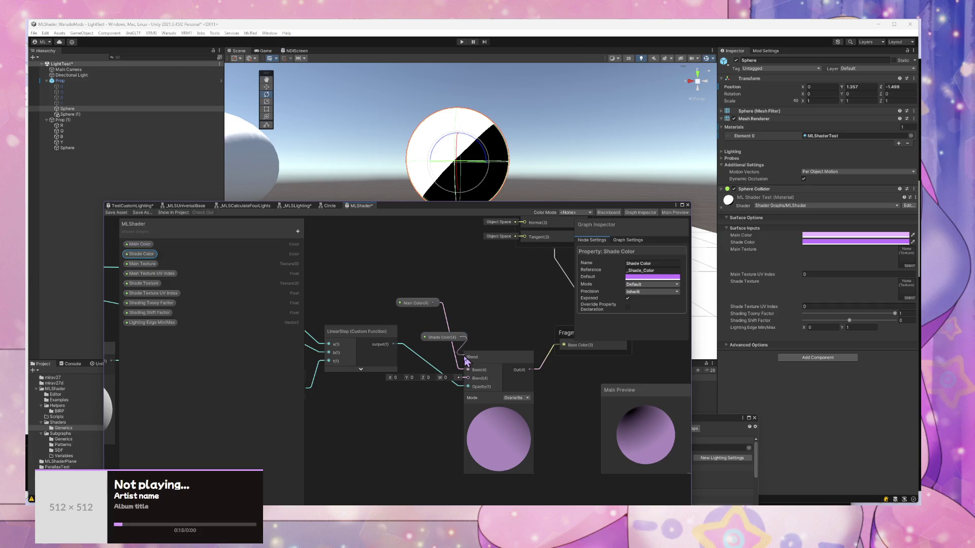
drag(472, 385, 516, 356)
click(499, 373)
drag(443, 337, 421, 335)
drag(420, 307, 422, 321)
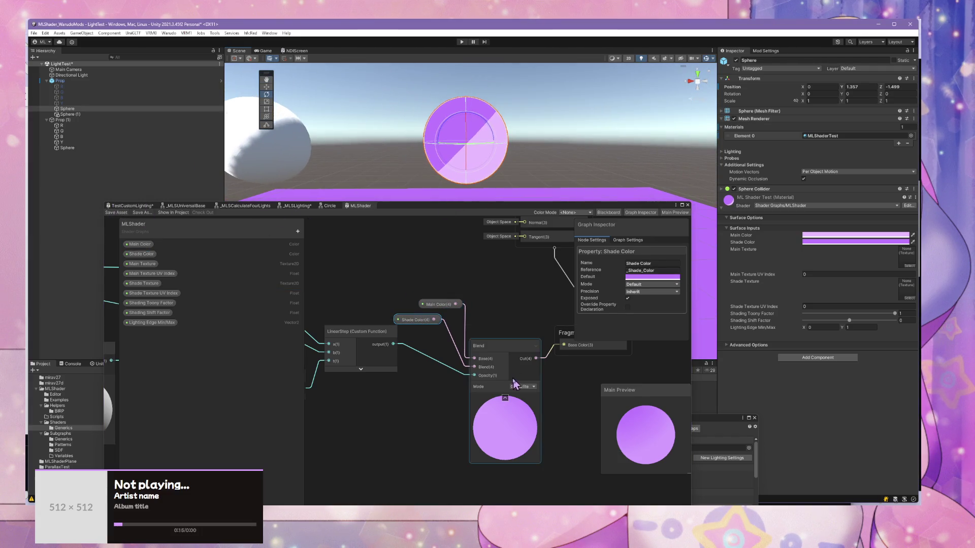
Step: Add a One Minus node and connect the Saturate node to LinearStep
drag(445, 365, 482, 374)
key(space)
text(one minus)
key(Return)
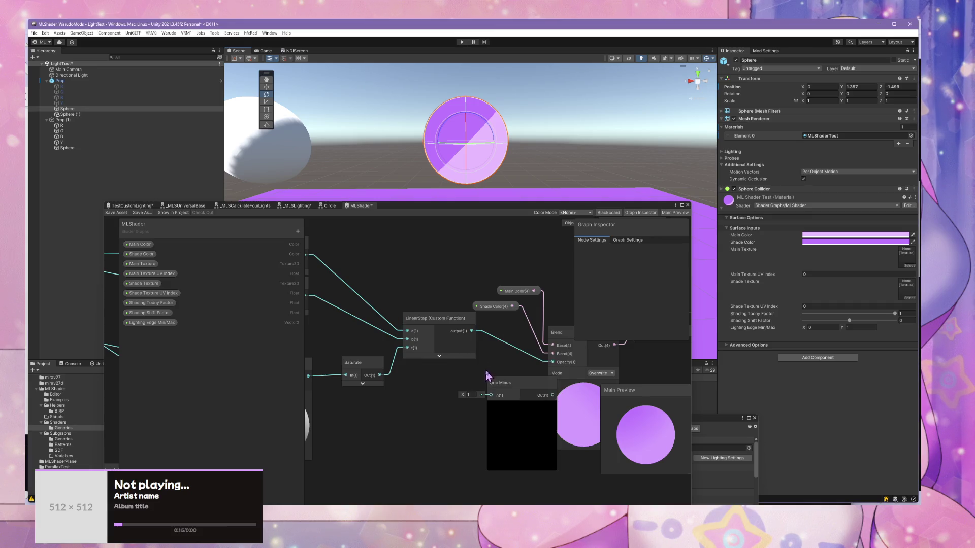
drag(339, 369, 365, 369)
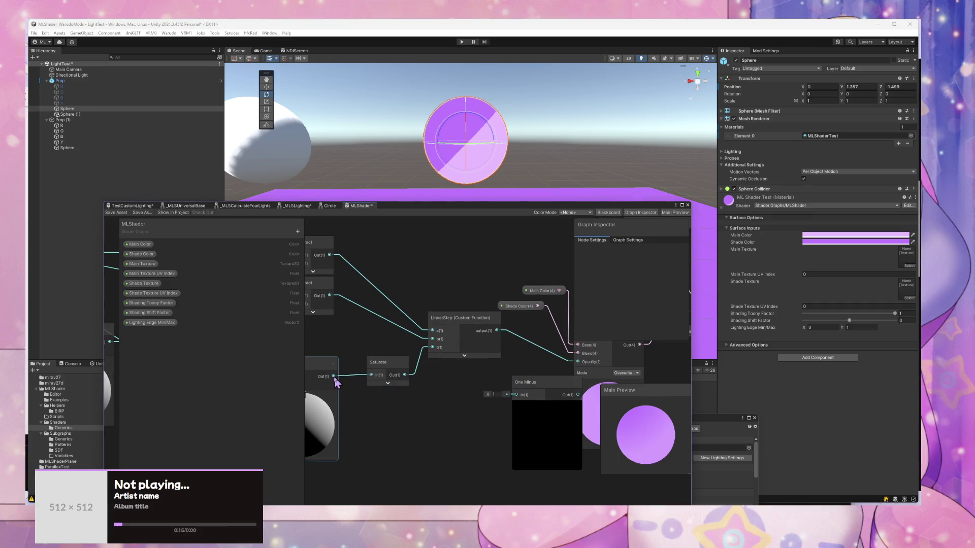
drag(439, 353, 439, 351)
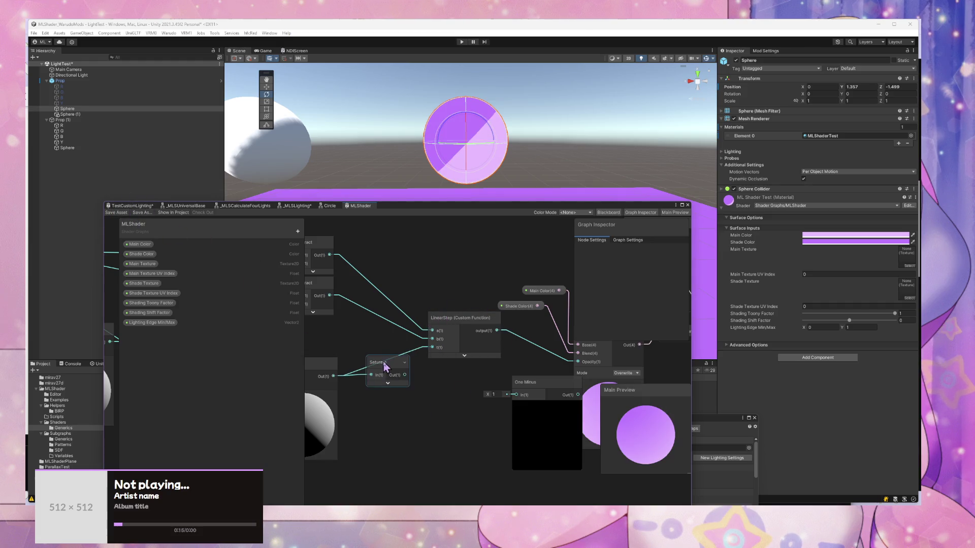
Step: Rearrange Saturate, LinearStep and One Minus, feeding Saturate into One Minus and Blend opacity
drag(385, 367, 547, 376)
drag(474, 325, 424, 322)
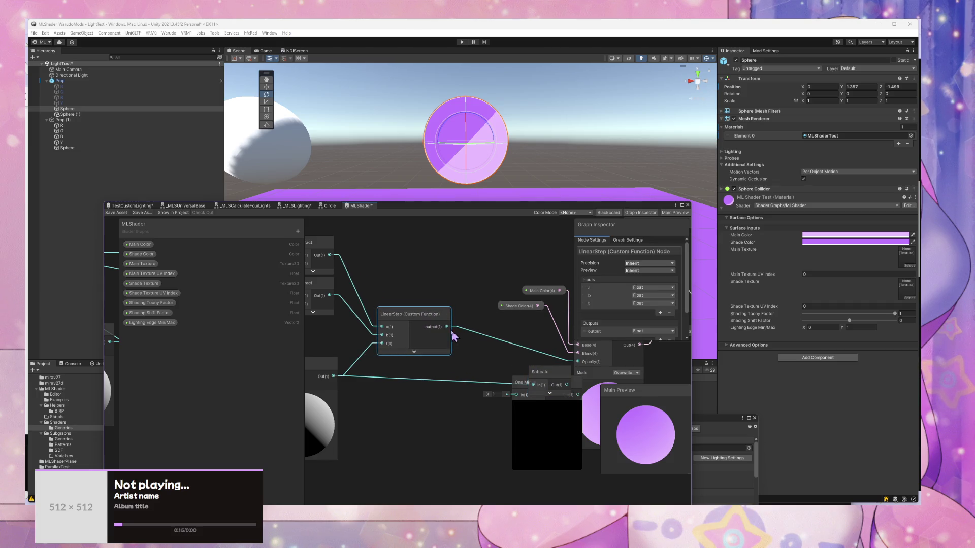
drag(530, 370, 491, 357)
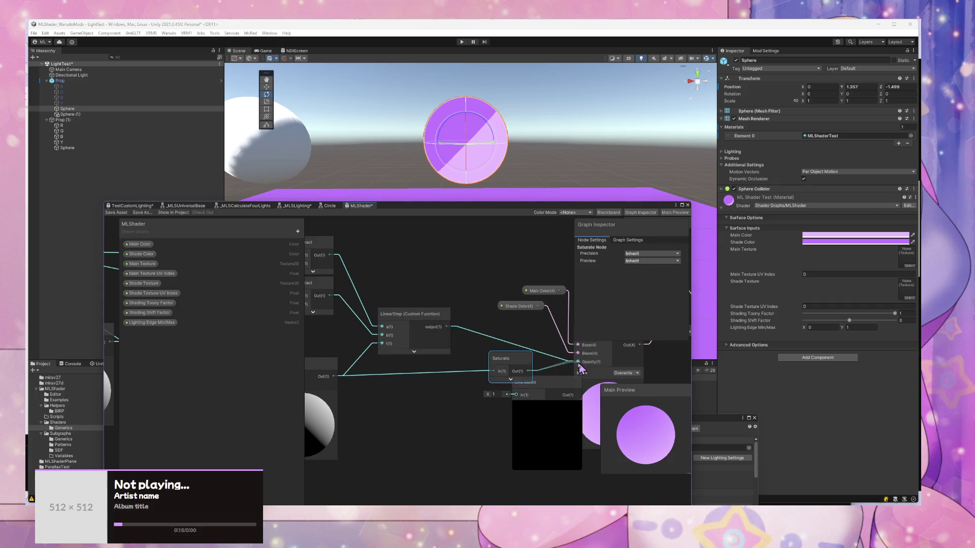
drag(578, 362, 578, 361)
drag(500, 358, 493, 334)
drag(528, 382, 498, 382)
drag(511, 347, 489, 338)
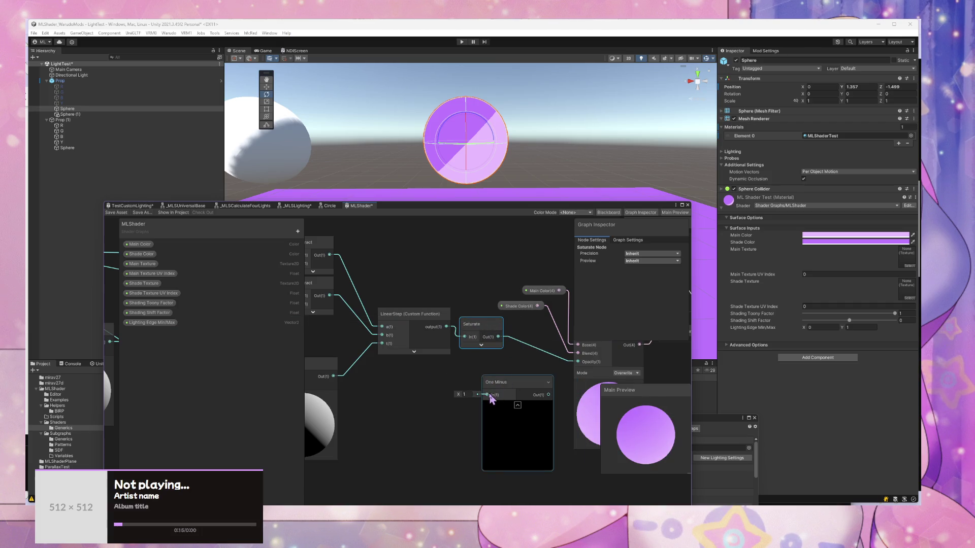
drag(497, 395, 491, 395)
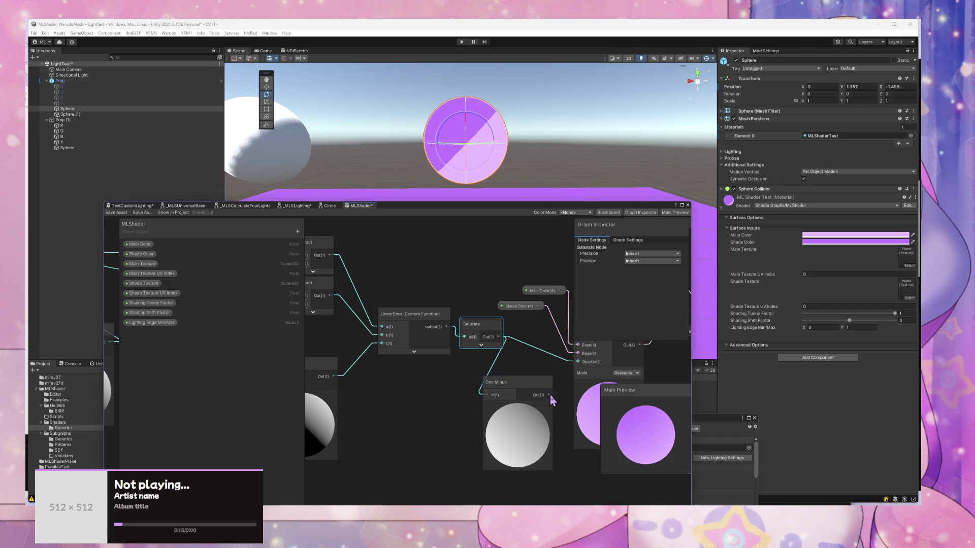
Step: Delete the One Minus node from the graph
drag(633, 353, 531, 351)
click(396, 412)
key(Delete)
Step: Connect the Saturate output directly to the Blend's Opacity
drag(379, 352, 386, 357)
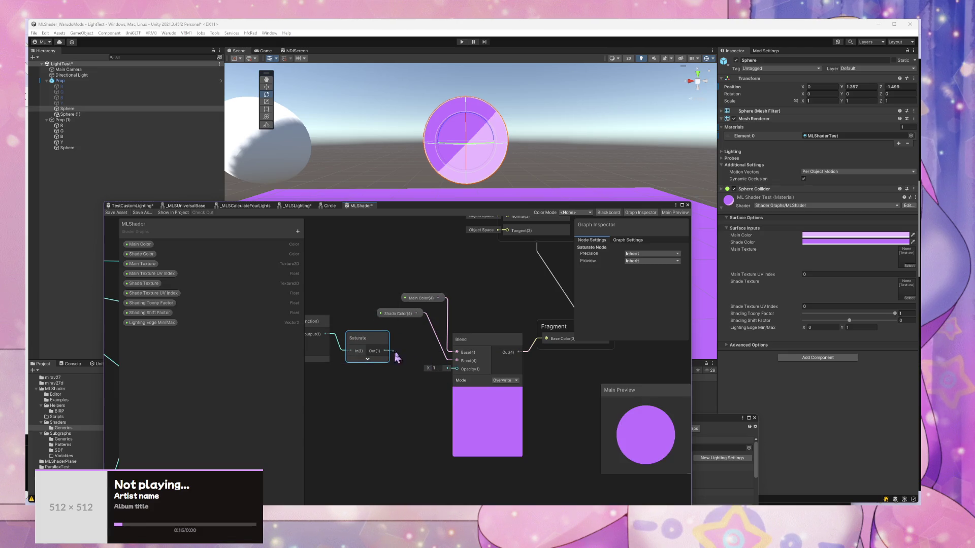
drag(456, 374, 456, 369)
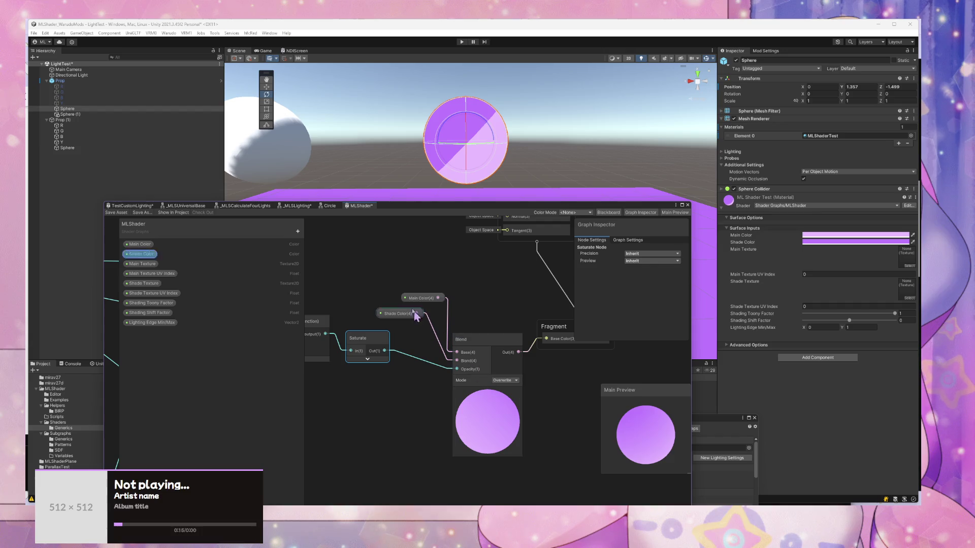
drag(411, 314, 385, 313)
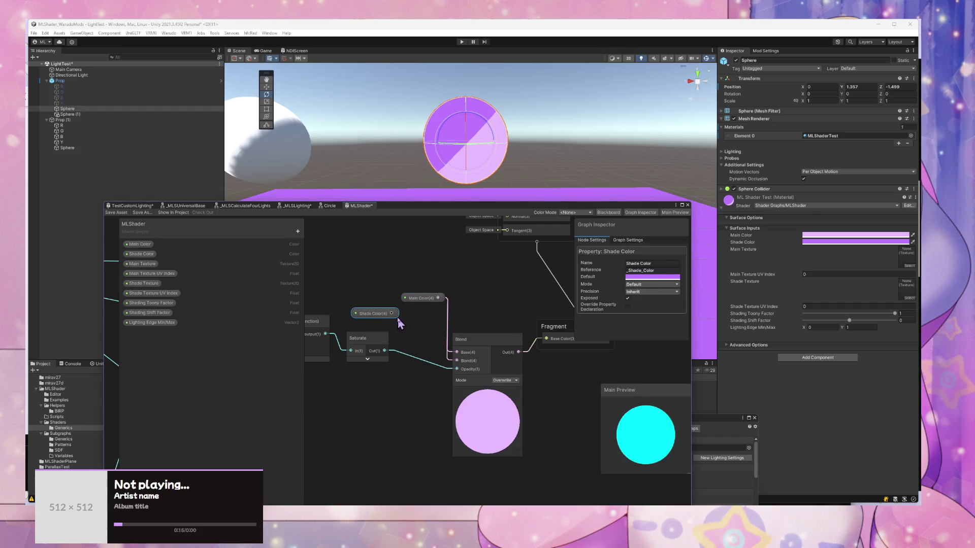
Step: Swap the Blend inputs so Shade Color is the Base and Main Color the Blend
click(419, 299)
drag(418, 303, 407, 351)
drag(482, 339, 499, 301)
drag(384, 316, 405, 281)
drag(412, 345, 400, 299)
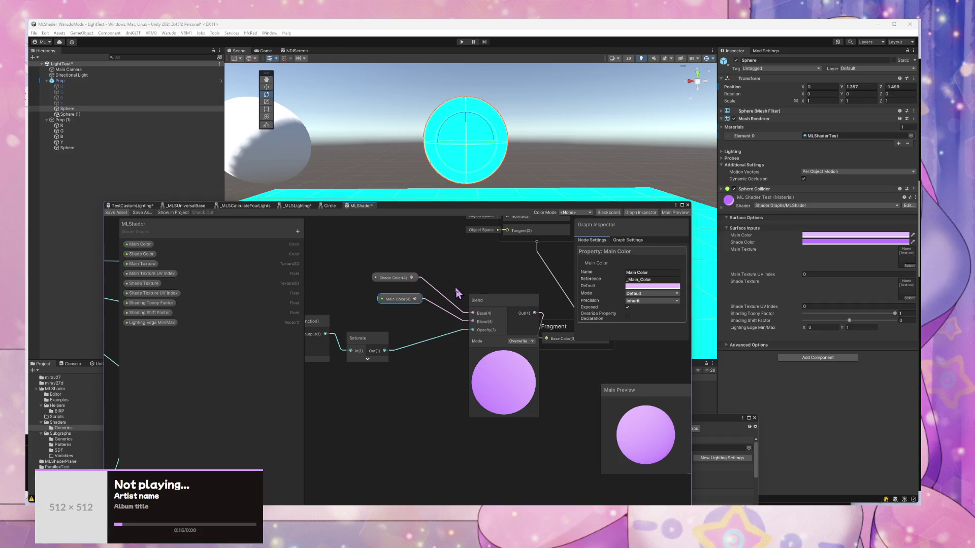
drag(502, 300, 469, 327)
drag(505, 211, 520, 327)
Step: Orbit and zoom the Scene view to look over the plane and spheres
scroll(down, 3)
drag(485, 261, 472, 278)
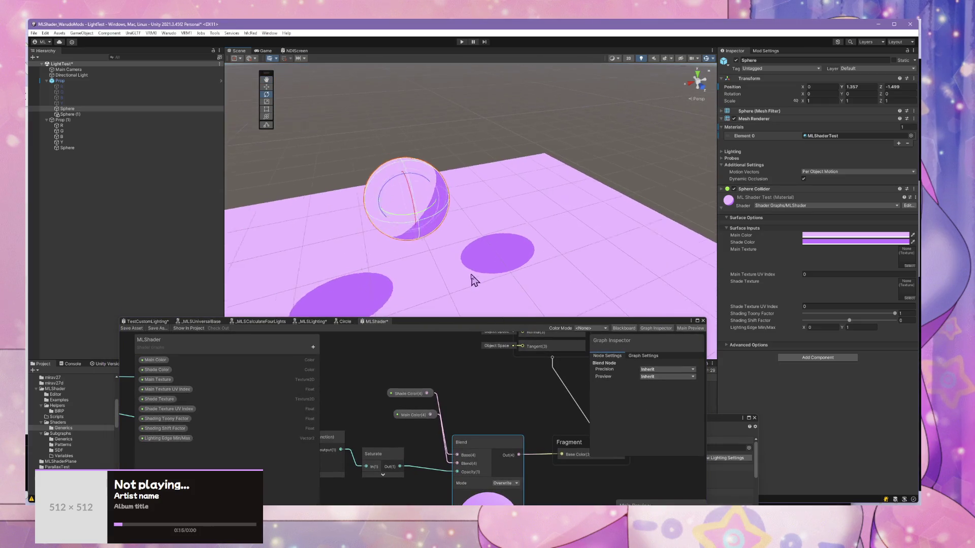
scroll(up, 3)
scroll(down, 3)
drag(459, 156, 459, 284)
scroll(down, 3)
scroll(up, 3)
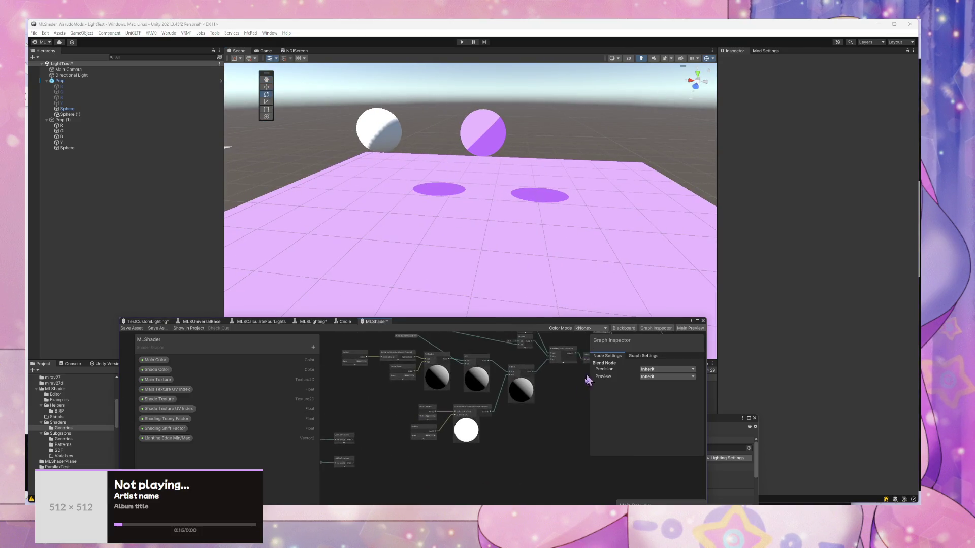
scroll(down, 3)
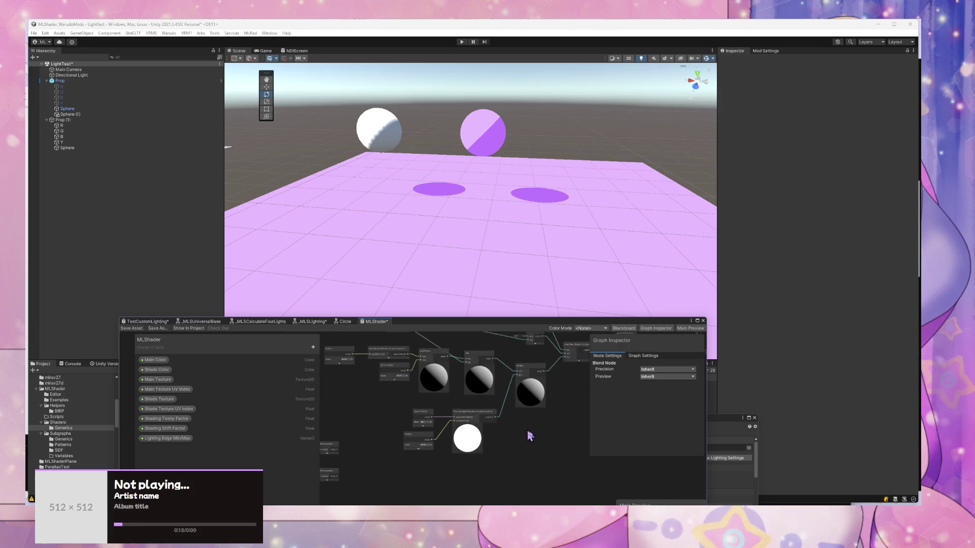
scroll(up, 3)
scroll(up, 3)
drag(462, 274, 456, 202)
scroll(up, 3)
scroll(down, 3)
scroll(up, 3)
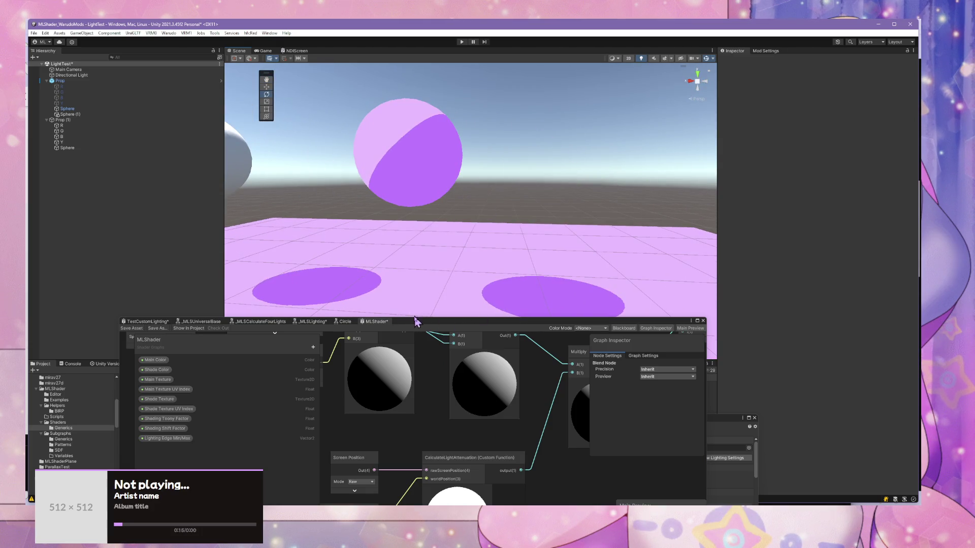
Step: Select the Prop plane and lower its Shading Toony Factor from 1 to 0.942
drag(415, 321, 553, 352)
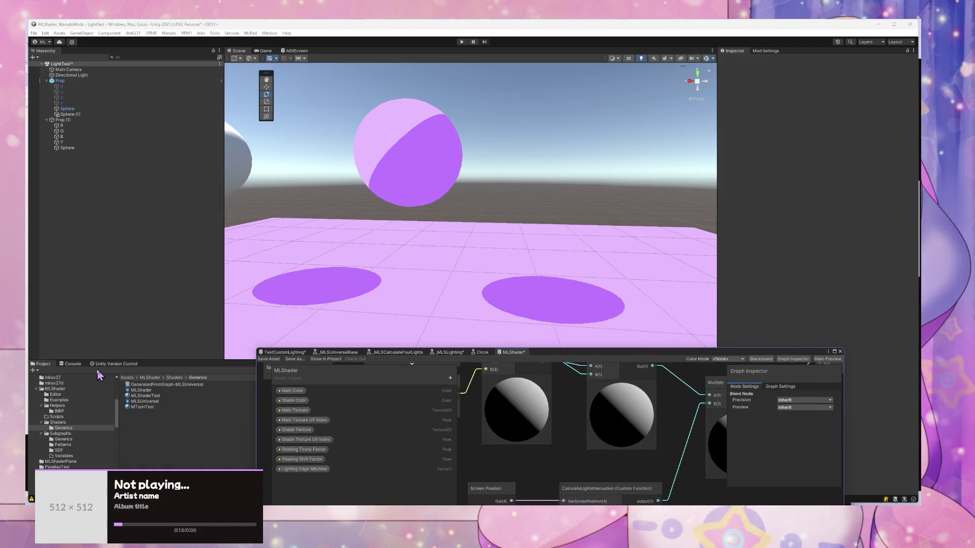
scroll(up, 3)
scroll(up, 3)
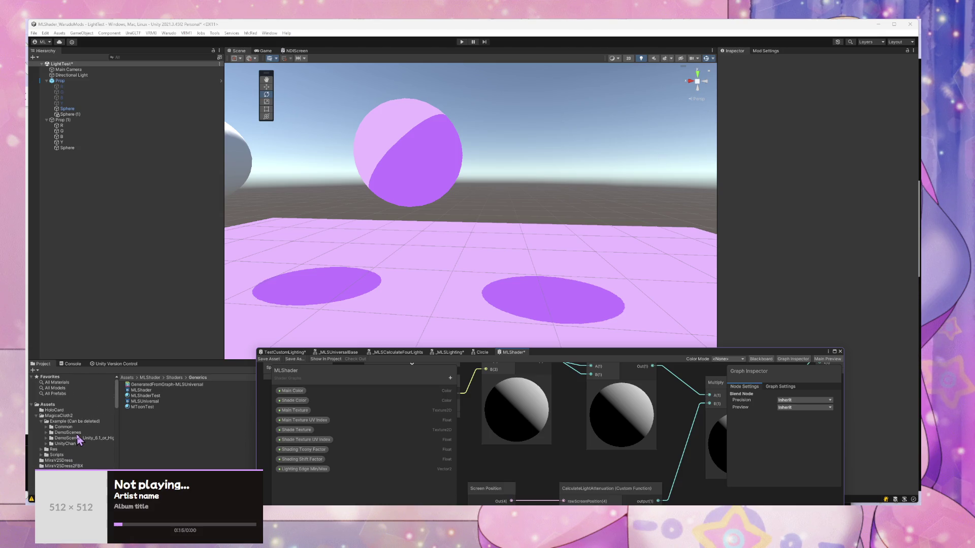
scroll(down, 3)
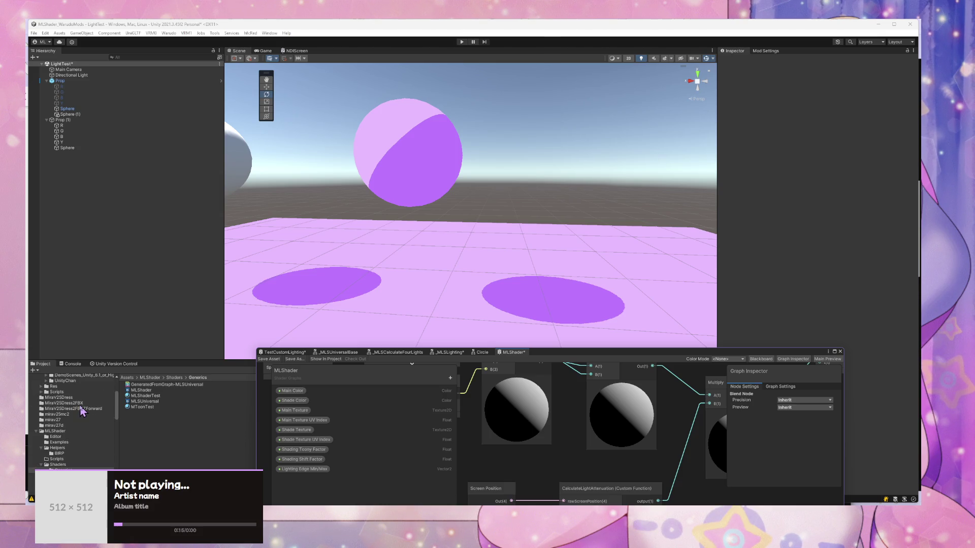
scroll(down, 3)
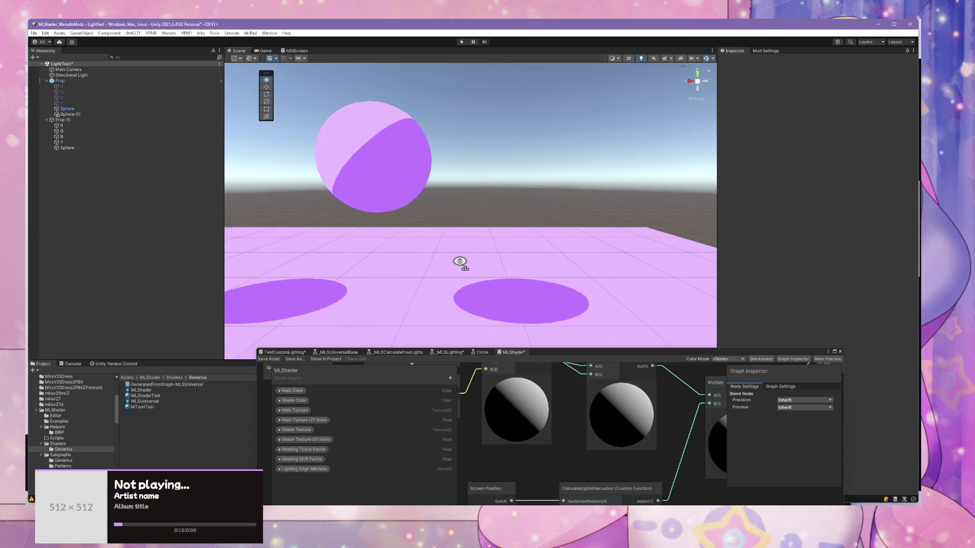
scroll(down, 3)
drag(398, 266, 396, 269)
scroll(up, 3)
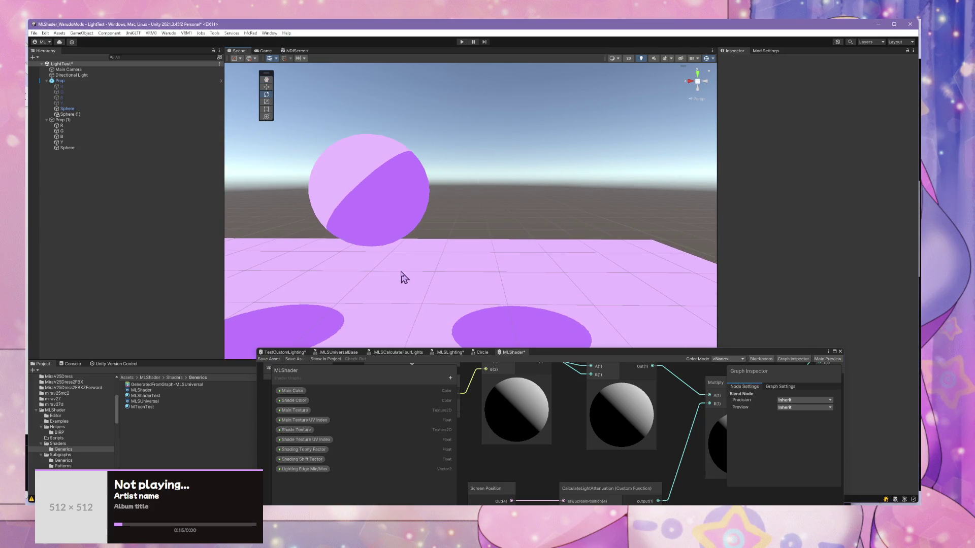
click(404, 225)
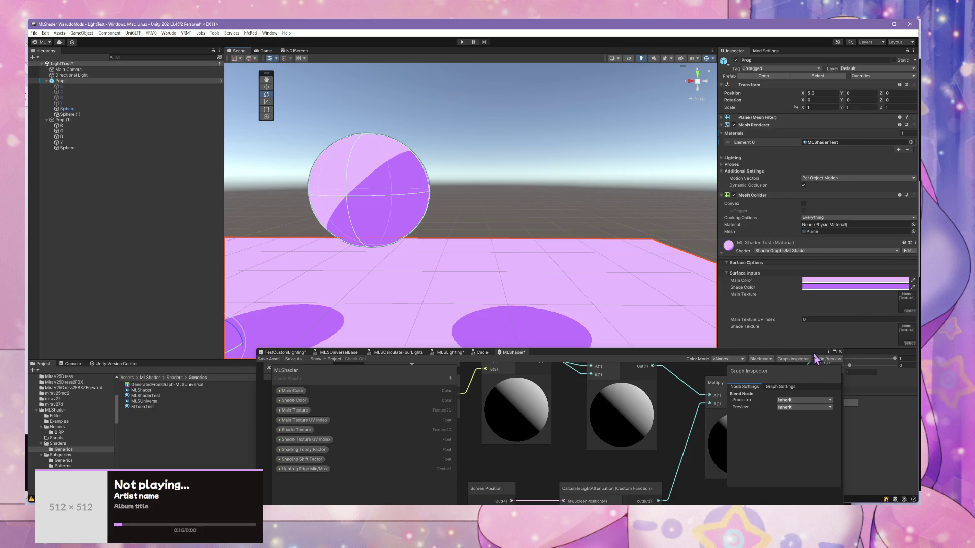
drag(815, 359, 660, 387)
drag(889, 361, 890, 365)
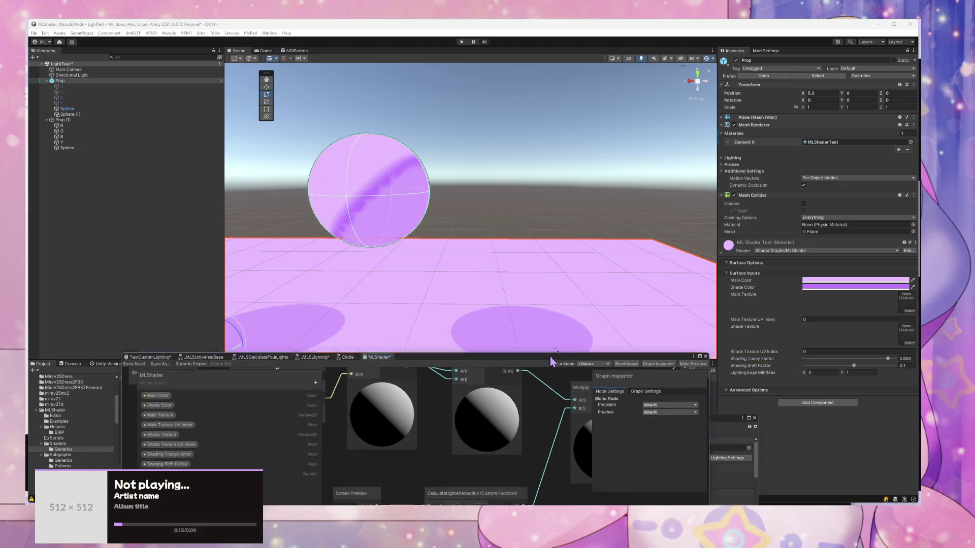
Step: Duplicate the Saturate node and place the copy below the node chain
drag(529, 382, 642, 173)
scroll(down, 3)
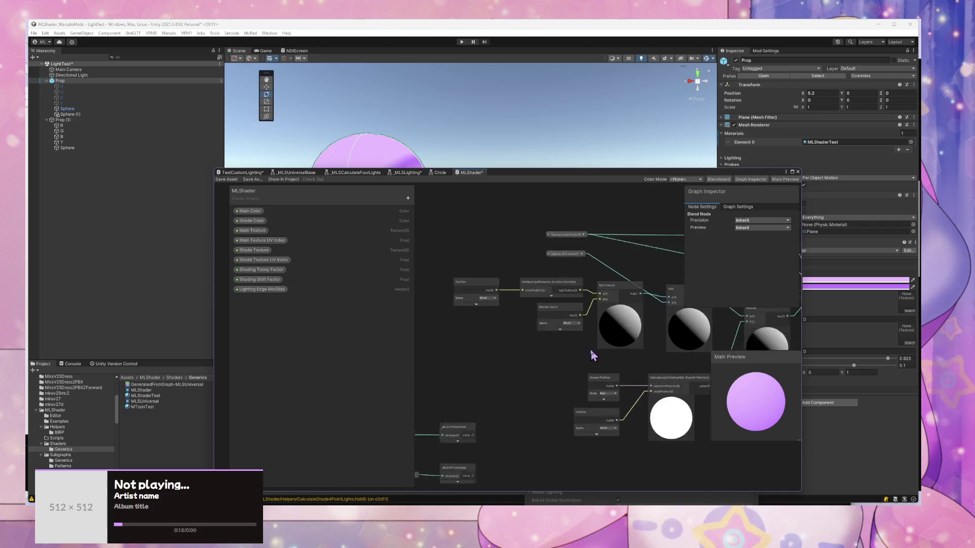
scroll(up, 3)
scroll(up, 3)
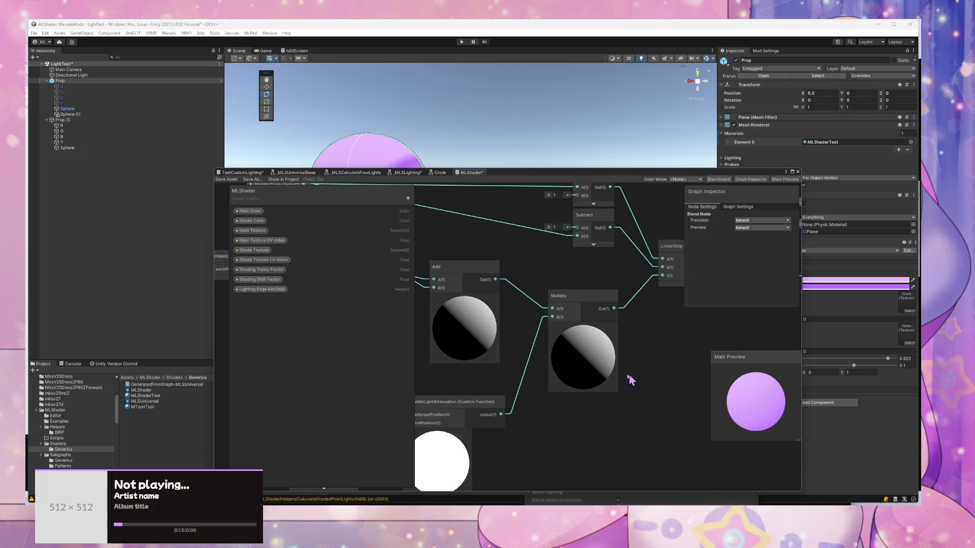
scroll(down, 3)
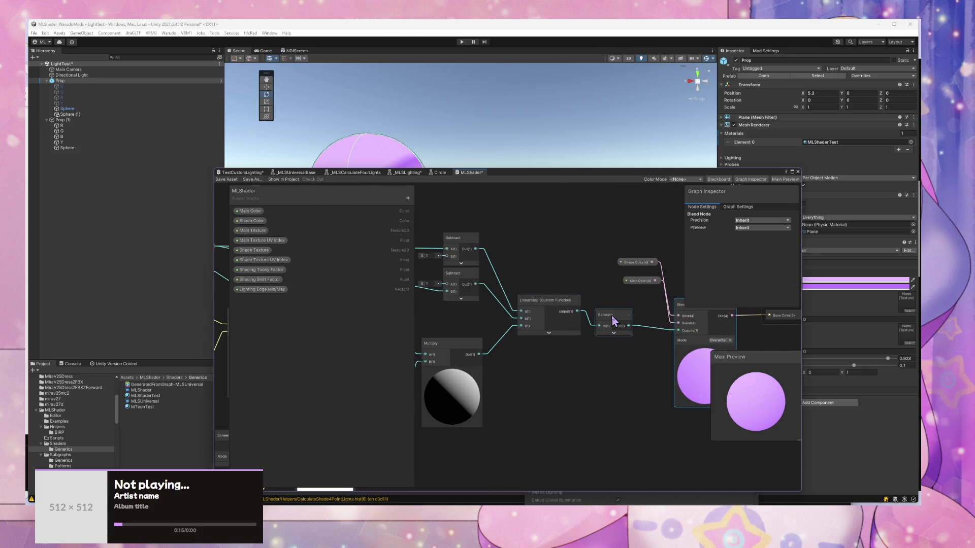
key(ctrl+d)
drag(616, 321, 551, 378)
click(559, 359)
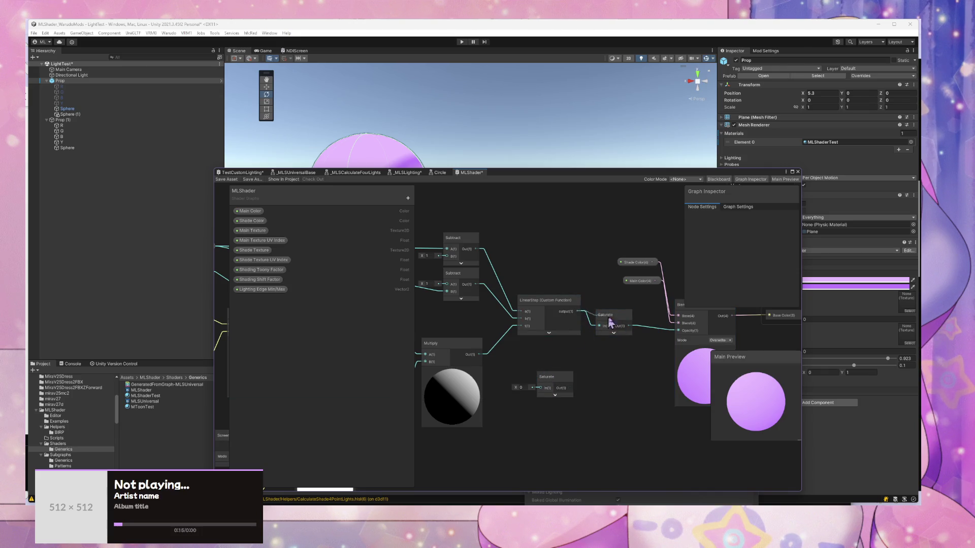
Step: Delete the Saturate after LinearStep and wire the copy into LinearStep's t input
click(618, 316)
key(Delete)
drag(550, 381, 518, 371)
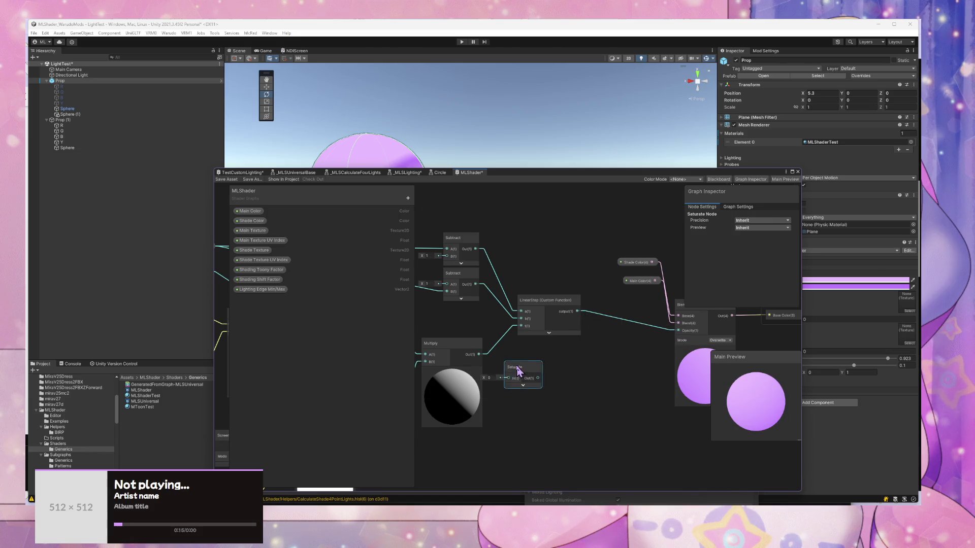
drag(524, 331, 522, 327)
Step: Tidy the Saturate node and lower the Shader Graph window to reveal the scene
drag(507, 176, 499, 155)
click(590, 287)
drag(534, 353, 532, 330)
drag(511, 388, 697, 352)
scroll(down, 3)
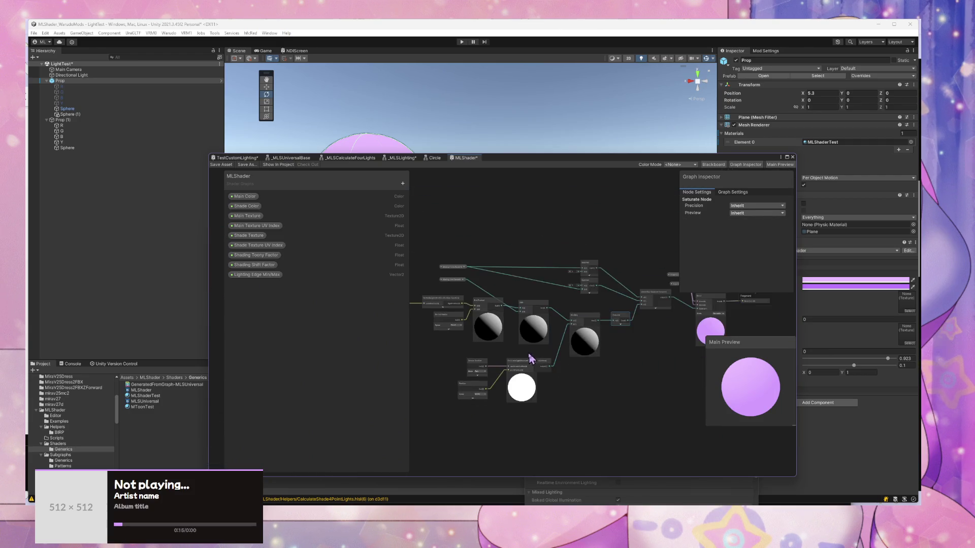
drag(599, 171, 601, 299)
drag(566, 245, 490, 170)
click(524, 101)
Step: Switch to rotate mode and select the Prop plane holding the spheres
scroll(up, 3)
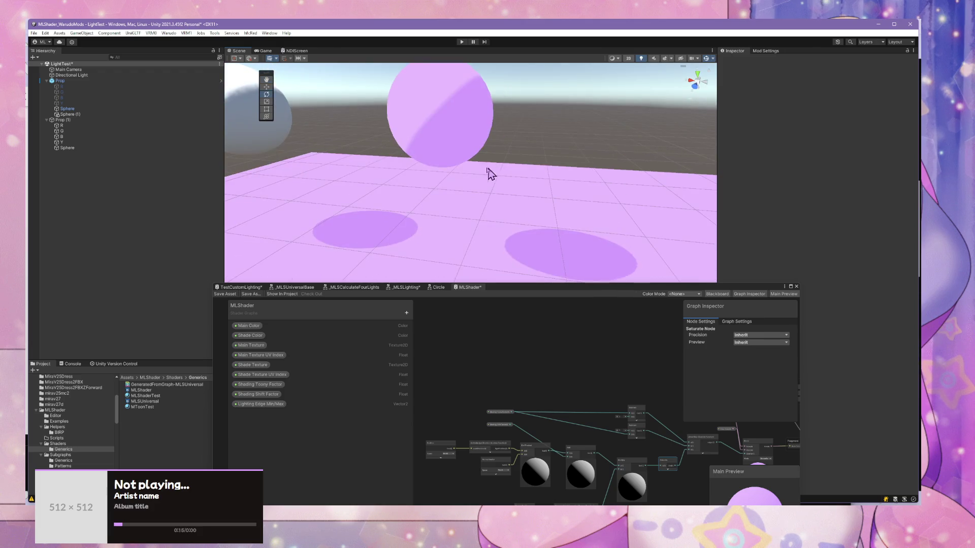
scroll(down, 3)
scroll(up, 3)
key(e)
scroll(up, 3)
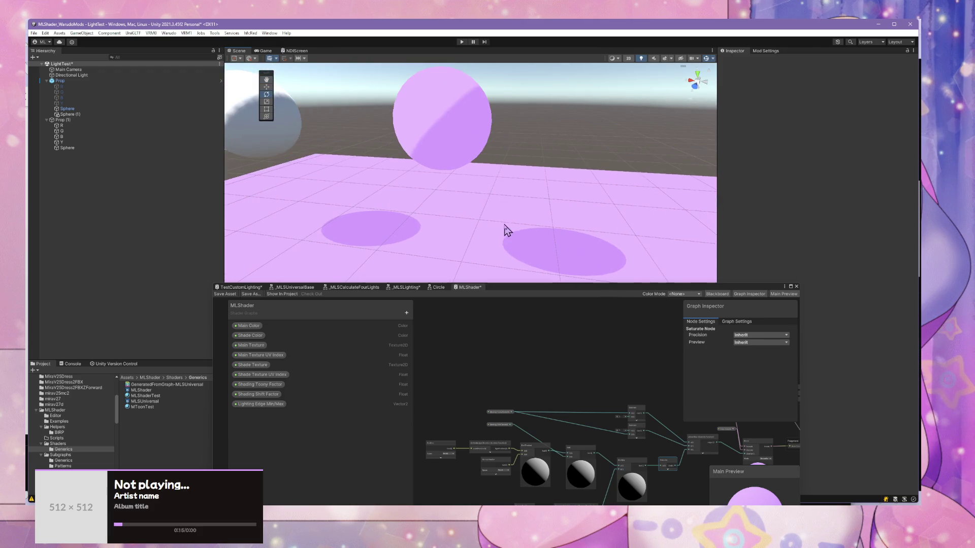
click(442, 137)
Step: Park the Shader Graph window at lower right and orbit the Scene view
drag(621, 291, 531, 355)
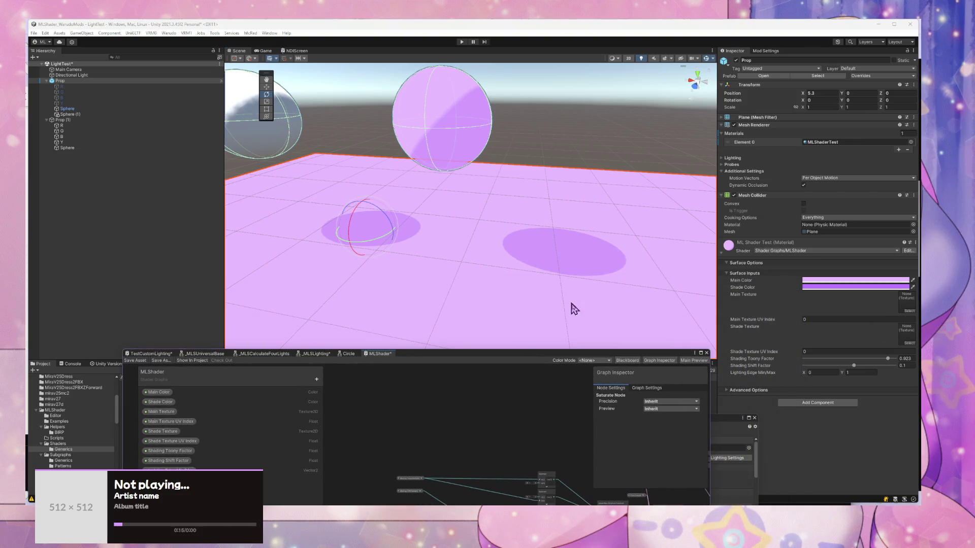
drag(552, 357, 798, 341)
drag(362, 325, 254, 332)
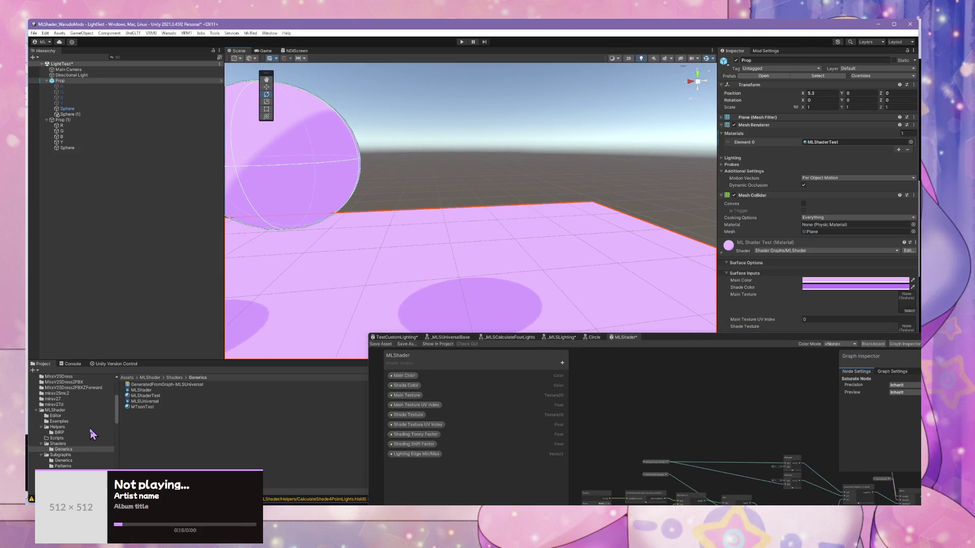
scroll(up, 3)
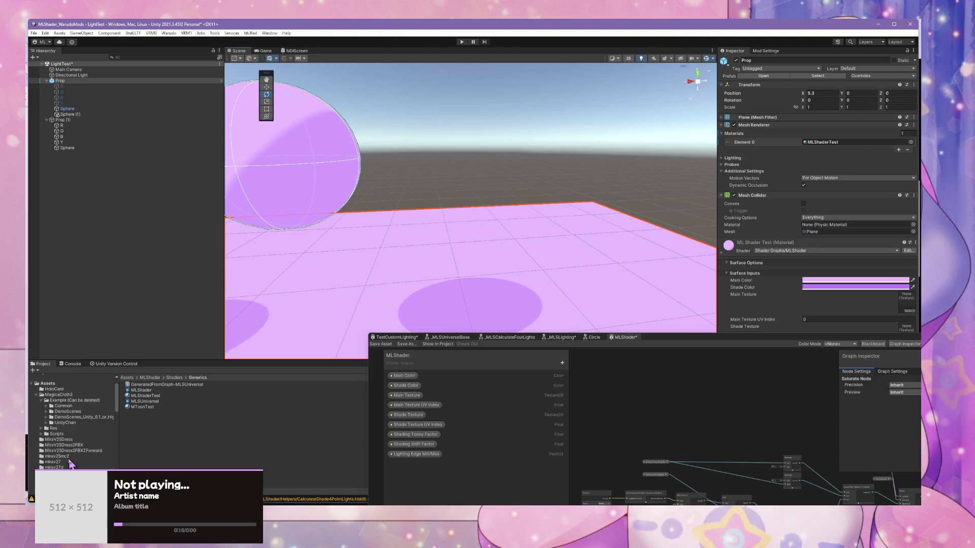
scroll(down, 3)
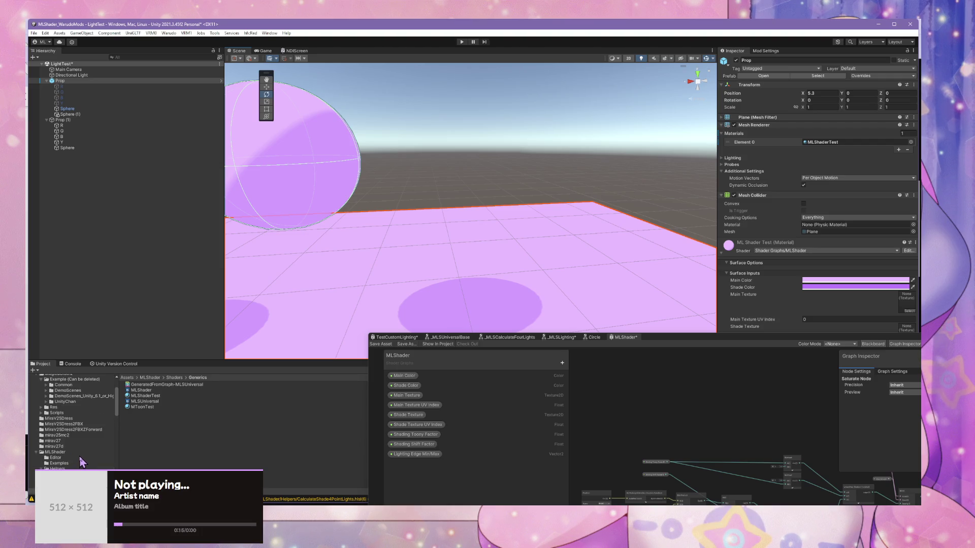
Step: Drag the Character prefab from mirav27d into the scene, select it, and fly the camera to it
scroll(down, 3)
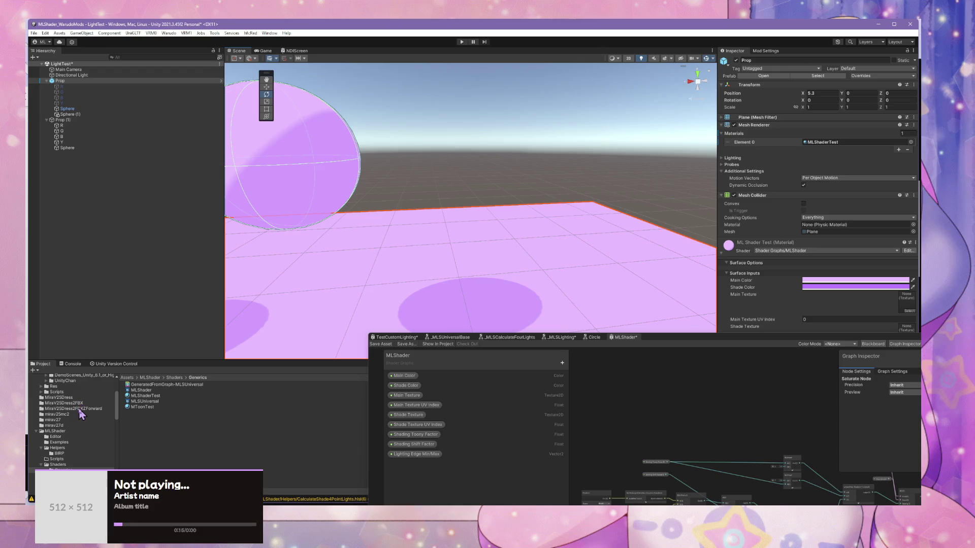
click(75, 425)
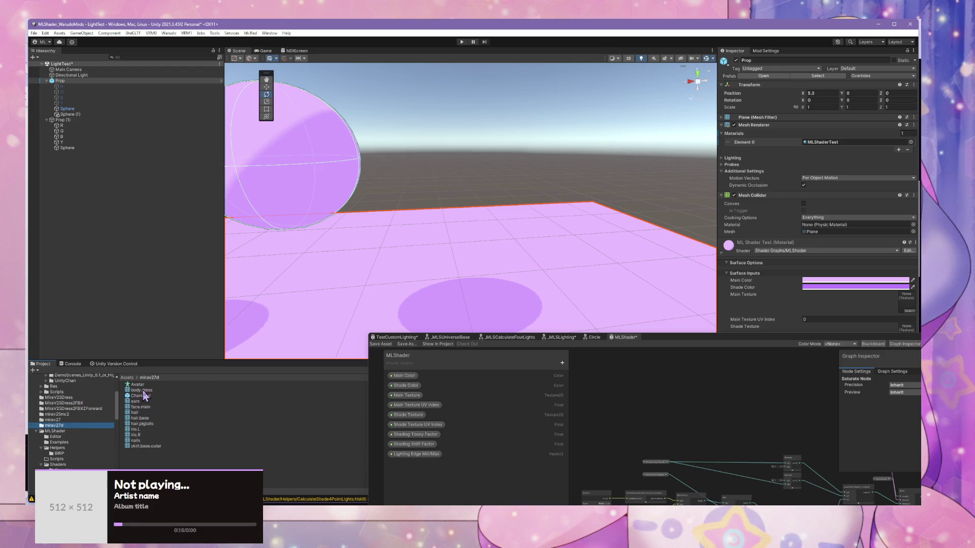
drag(137, 398, 122, 266)
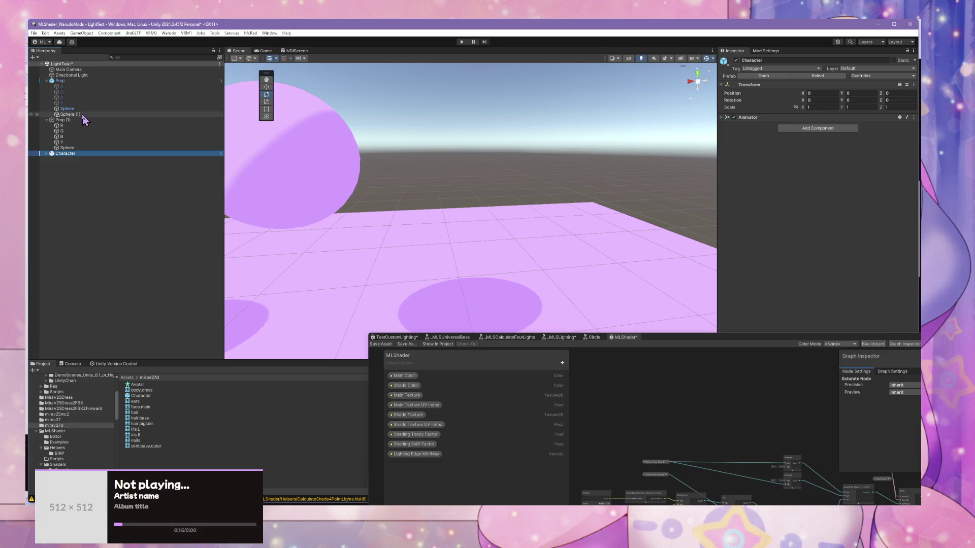
click(71, 126)
click(68, 148)
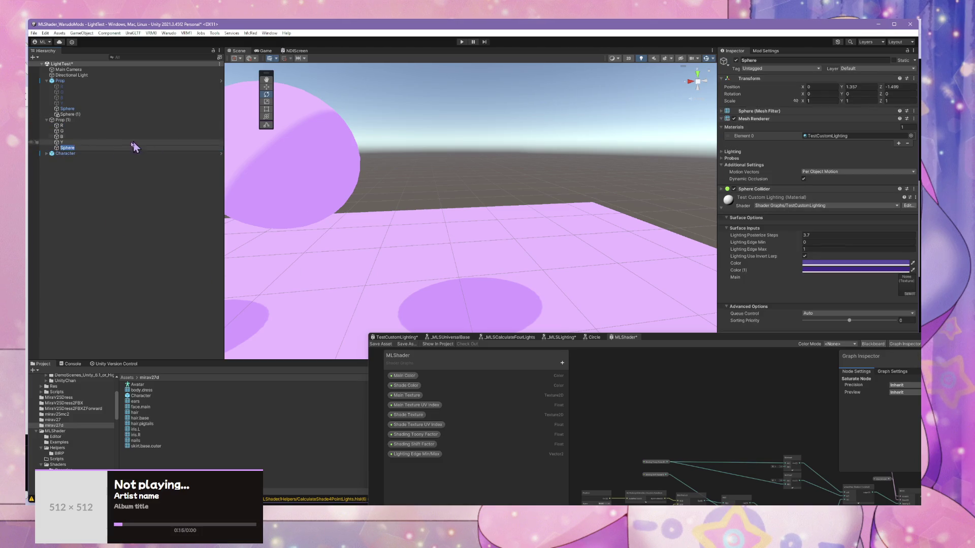
click(101, 153)
drag(457, 184, 450, 247)
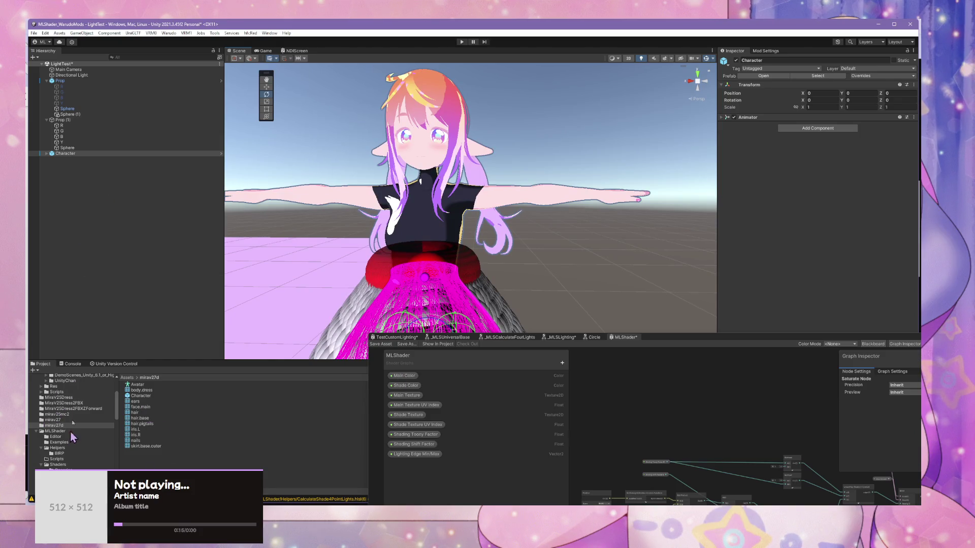
Step: Browse the MLShader Editor, Examples and Helpers folders in the Project window
click(73, 431)
click(72, 437)
scroll(up, 3)
scroll(down, 3)
click(83, 442)
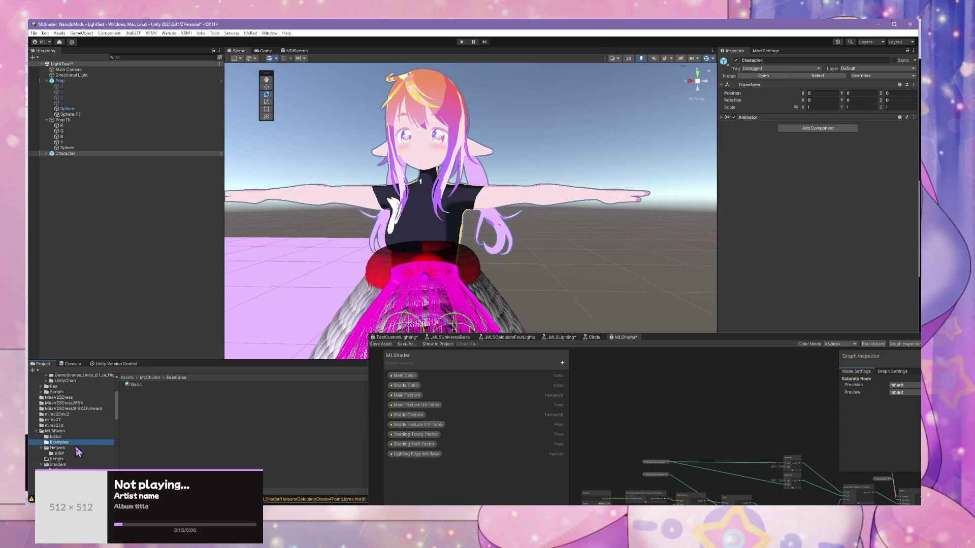
click(77, 448)
scroll(down, 3)
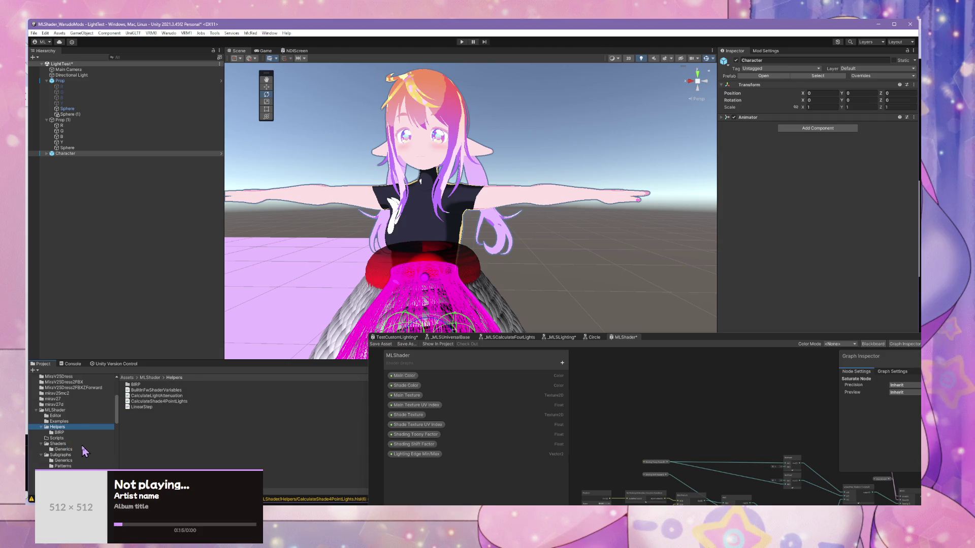
scroll(down, 3)
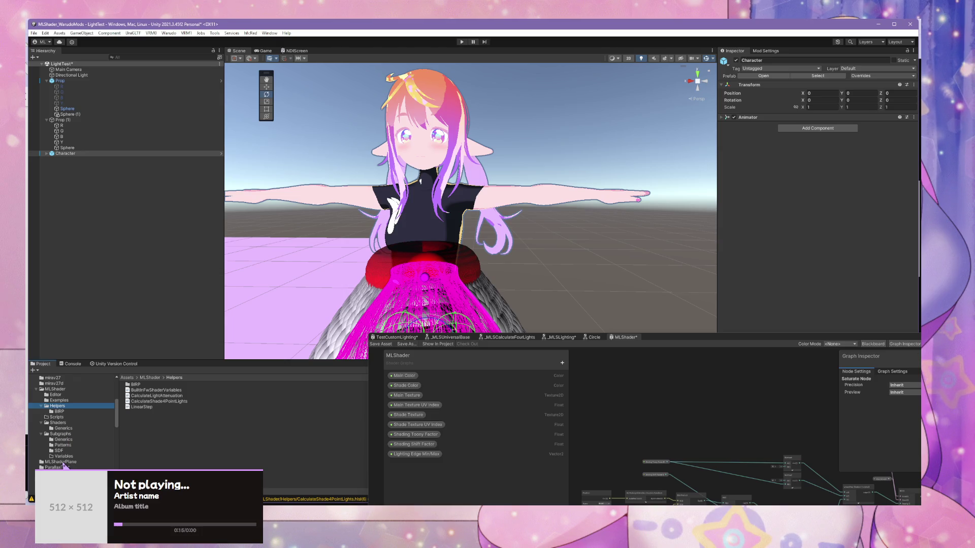
click(75, 429)
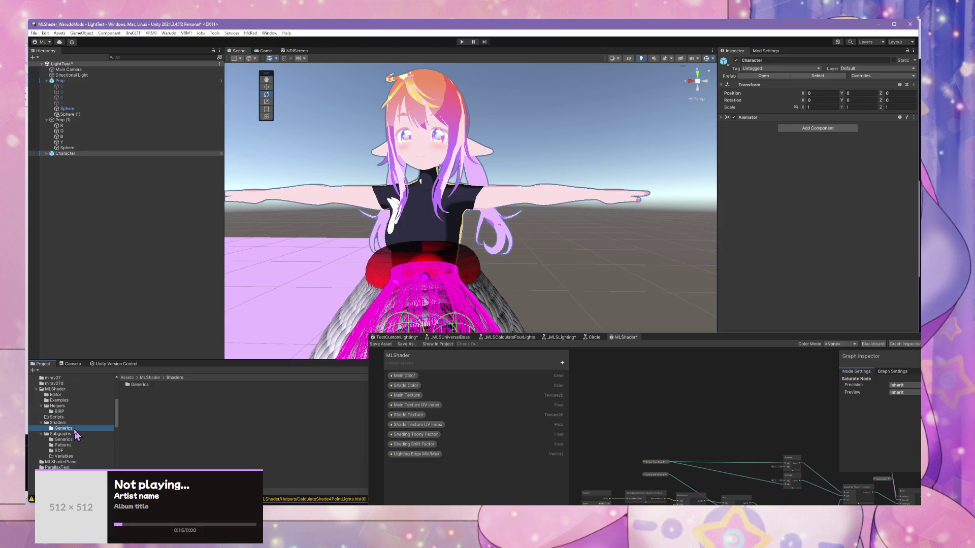
click(76, 406)
click(73, 393)
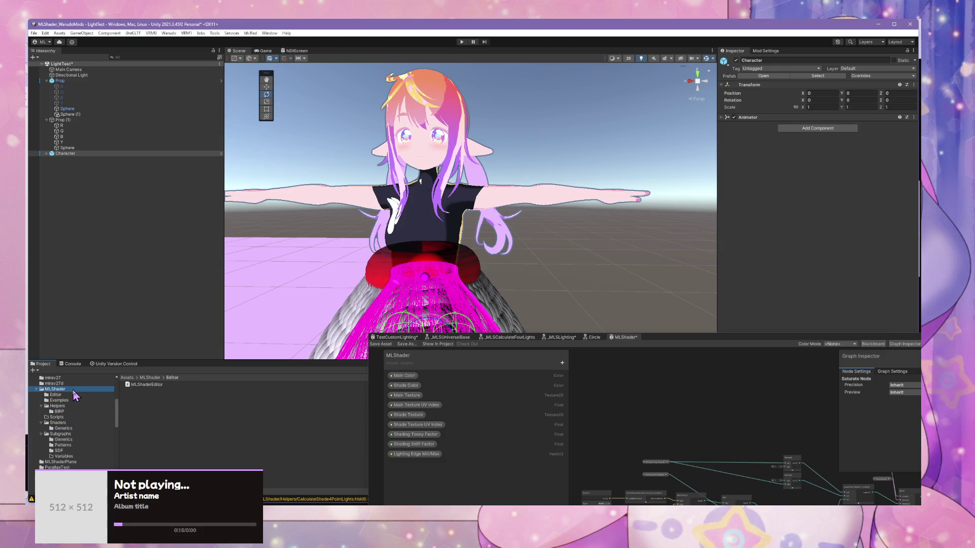
double_click(147, 390)
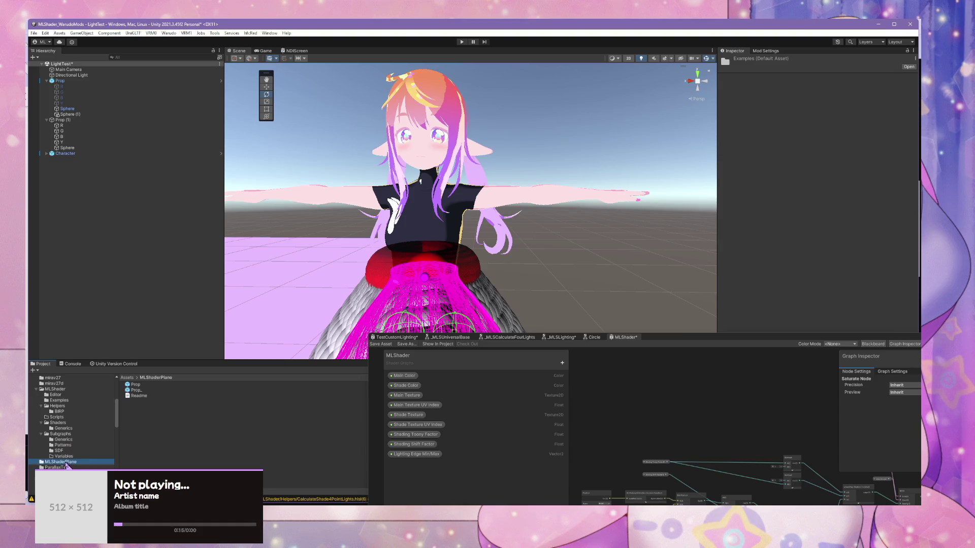
Step: Open Shaders > Generics and select the MToonTest material to inspect it
click(76, 445)
click(82, 441)
click(83, 435)
click(81, 428)
click(81, 423)
click(83, 428)
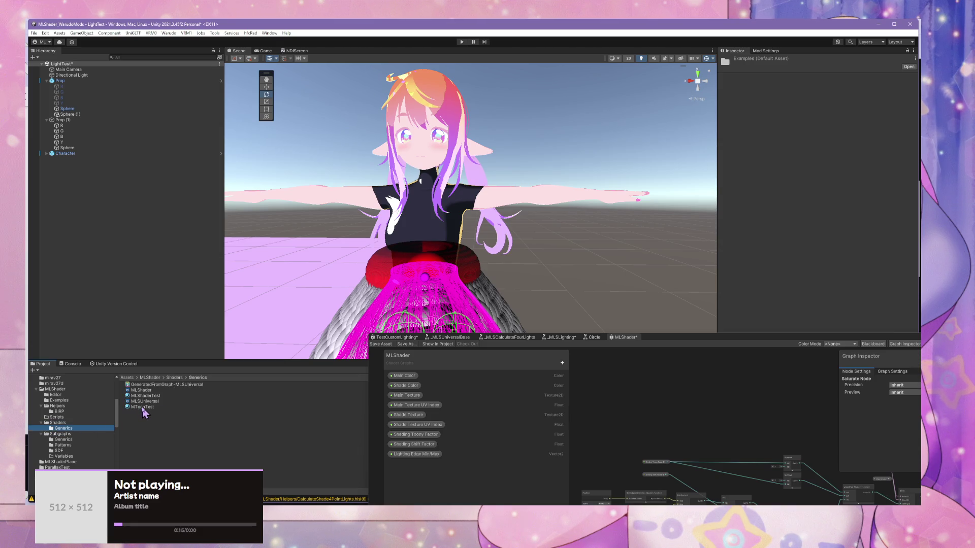
click(143, 408)
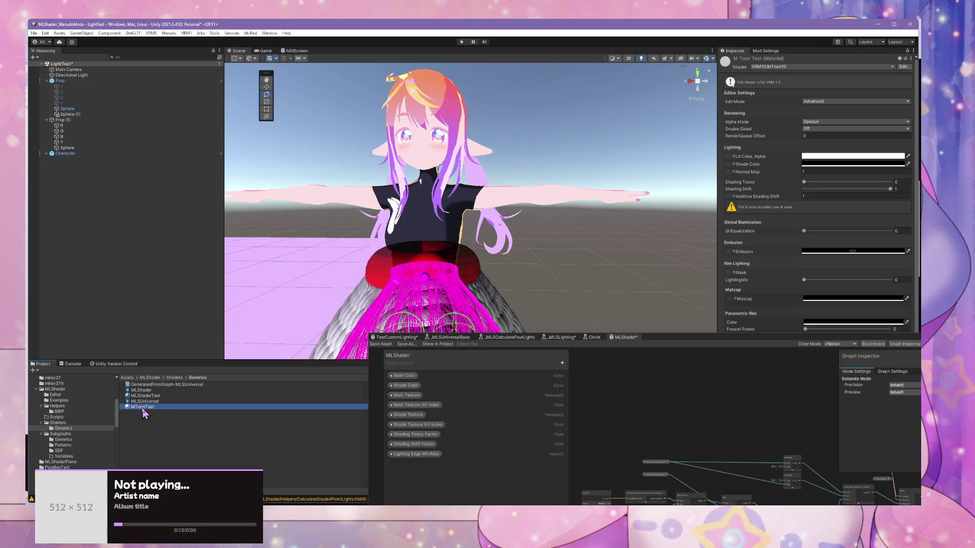
Step: Give the MLShaderTest material a pale pink Main Color and a pink Shade Color
click(174, 395)
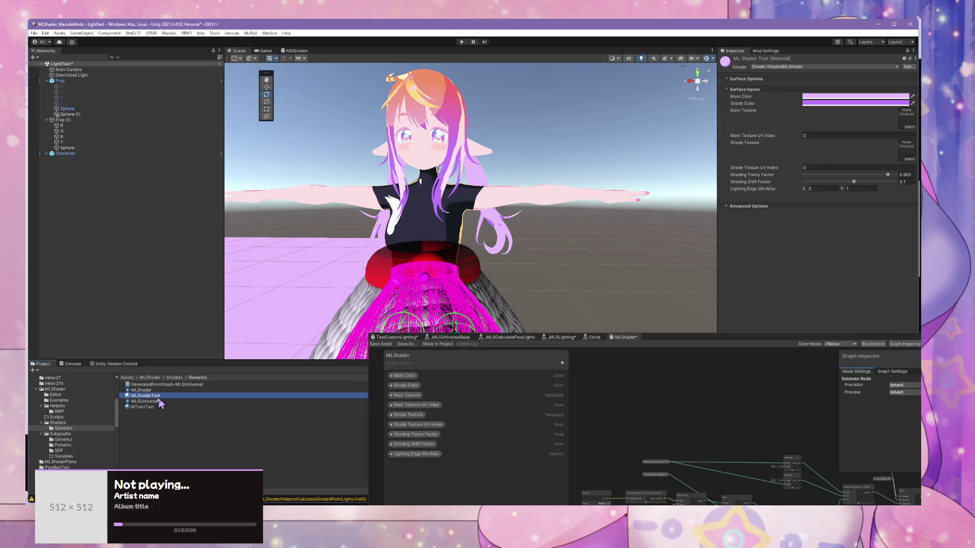
click(880, 97)
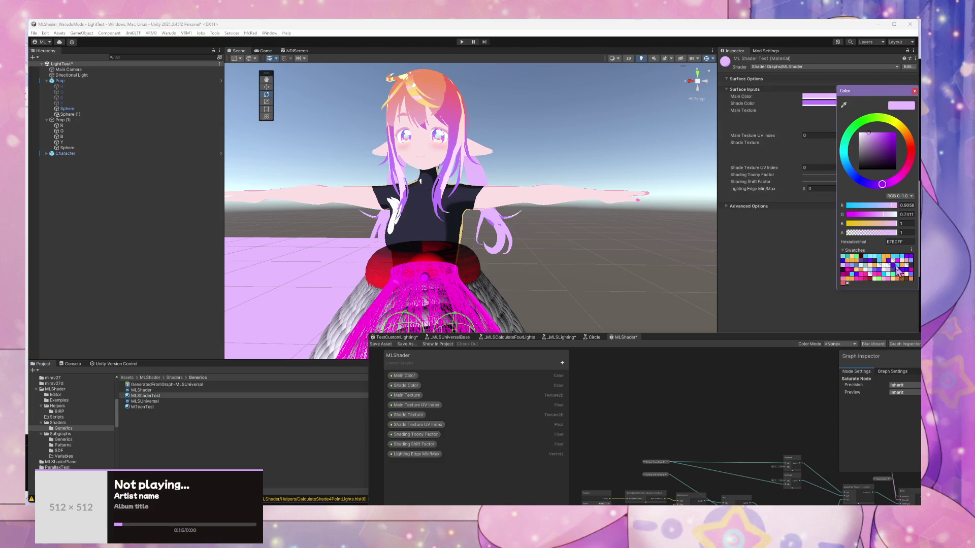
click(900, 265)
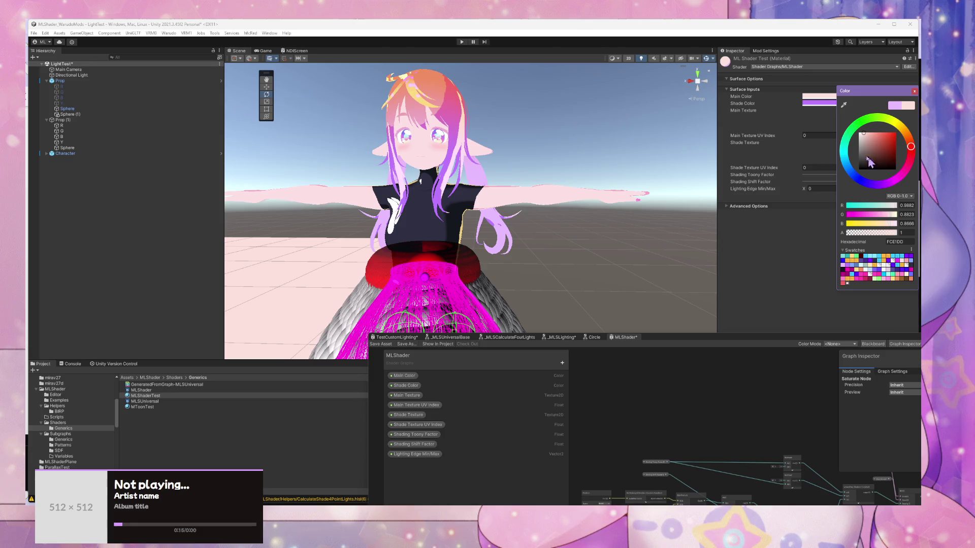
click(829, 104)
click(907, 267)
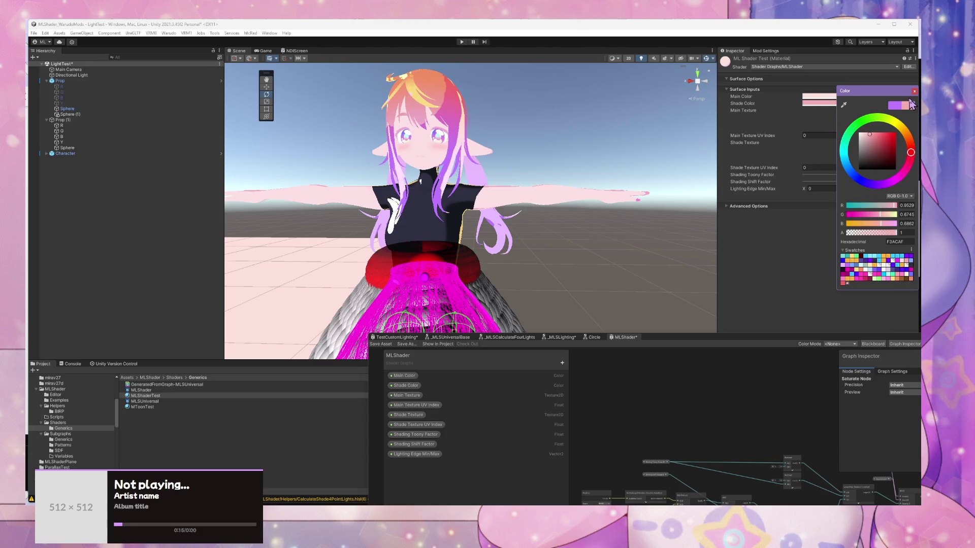
click(914, 92)
Step: Drag the MLShaderTest material onto the character's arm and body to apply it
drag(268, 290, 513, 198)
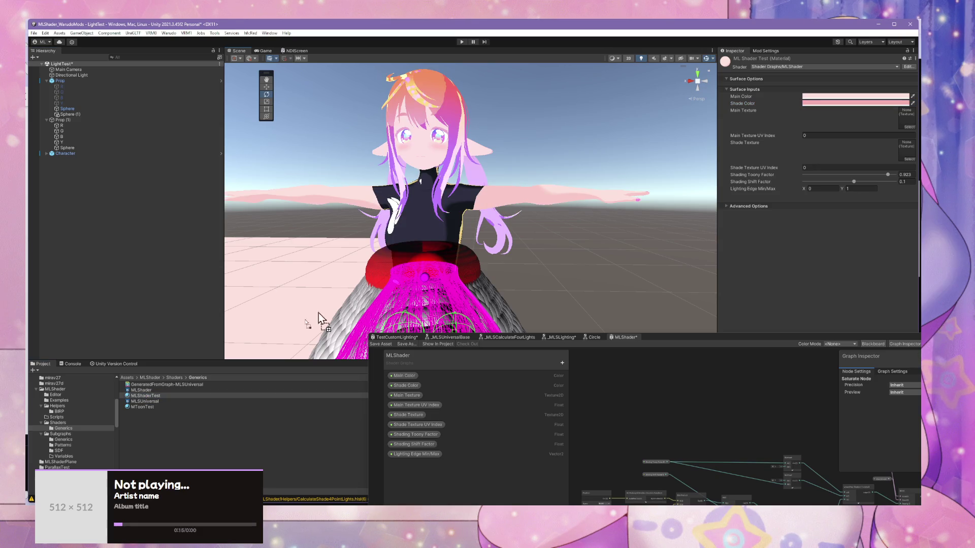
drag(159, 396, 464, 152)
scroll(up, 3)
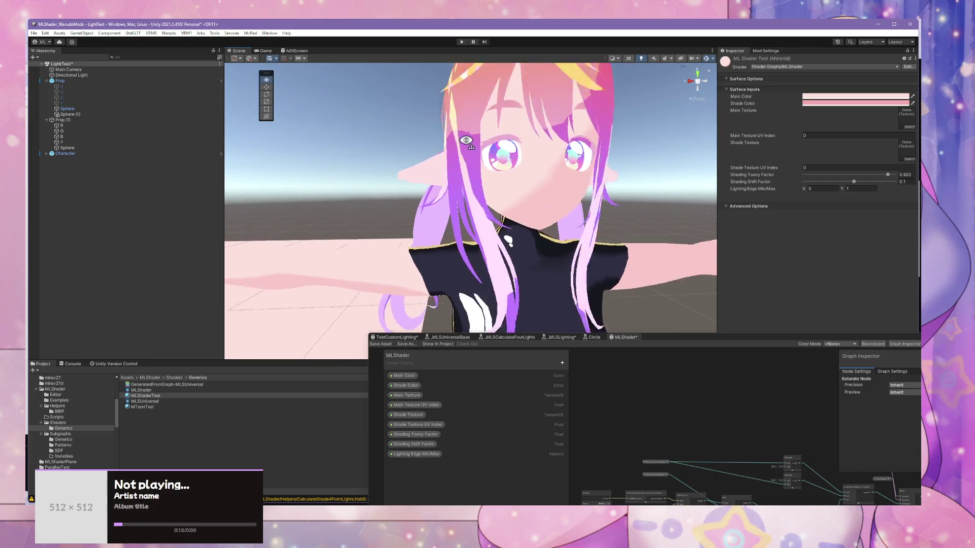
Step: Set Shading Toony Factor to 1 and raise Shading Shift Factor to about 0.146
drag(892, 178, 898, 174)
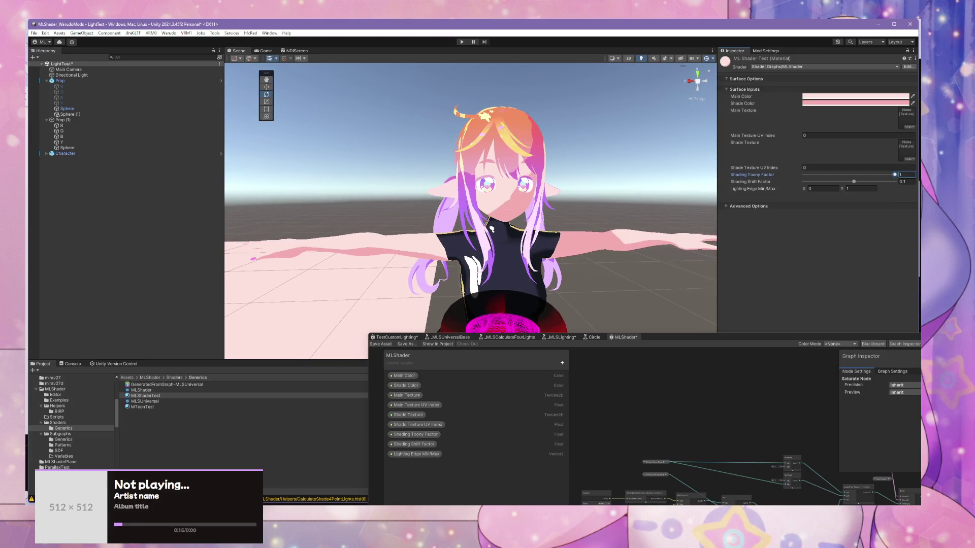
scroll(down, 3)
scroll(up, 3)
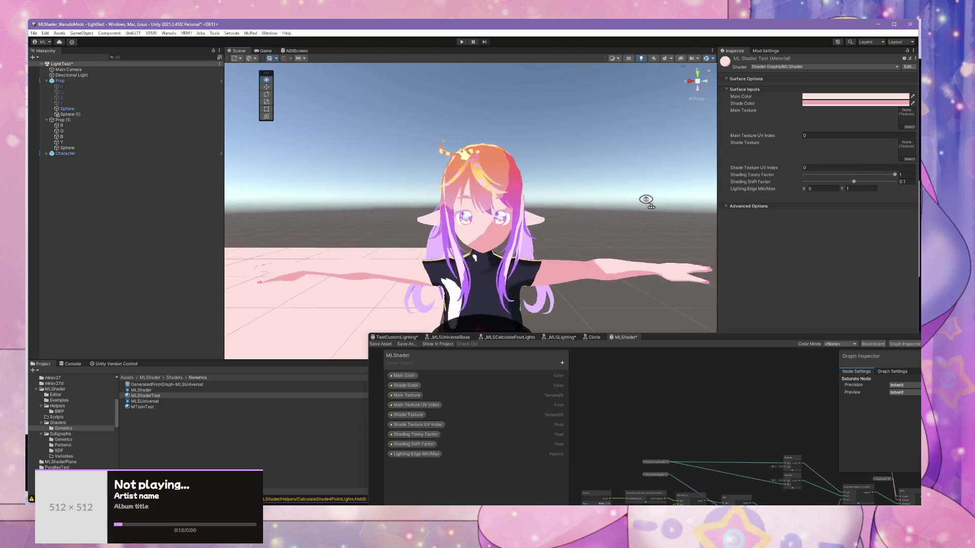
drag(850, 184, 857, 189)
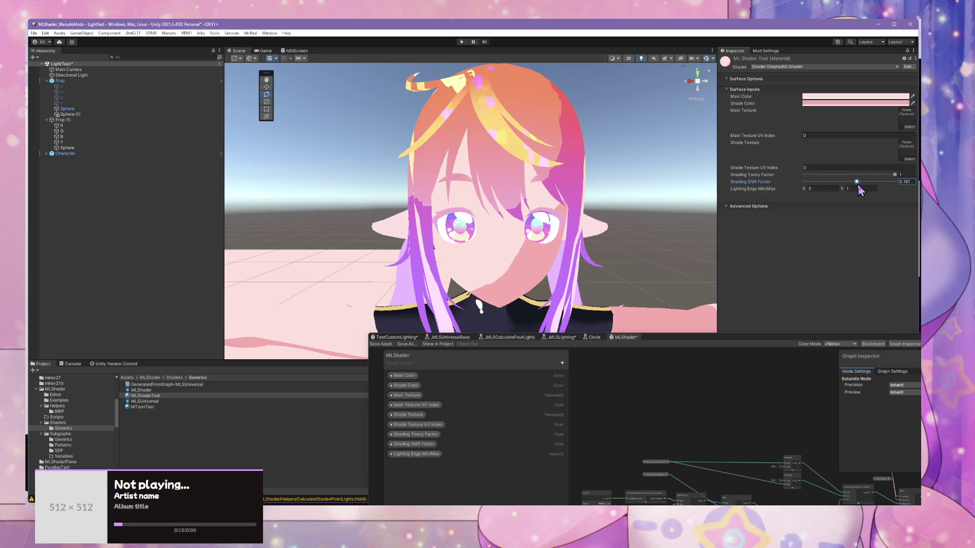
scroll(down, 3)
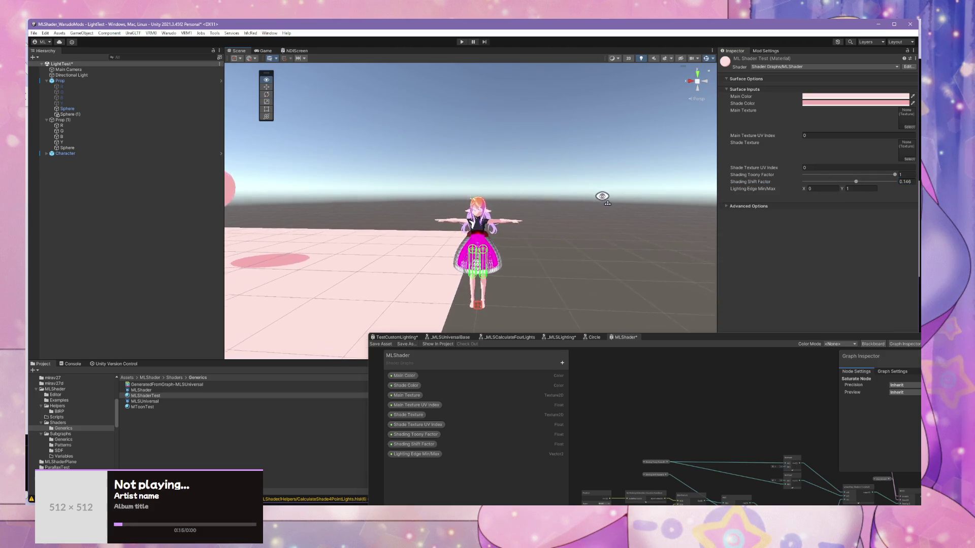
scroll(up, 3)
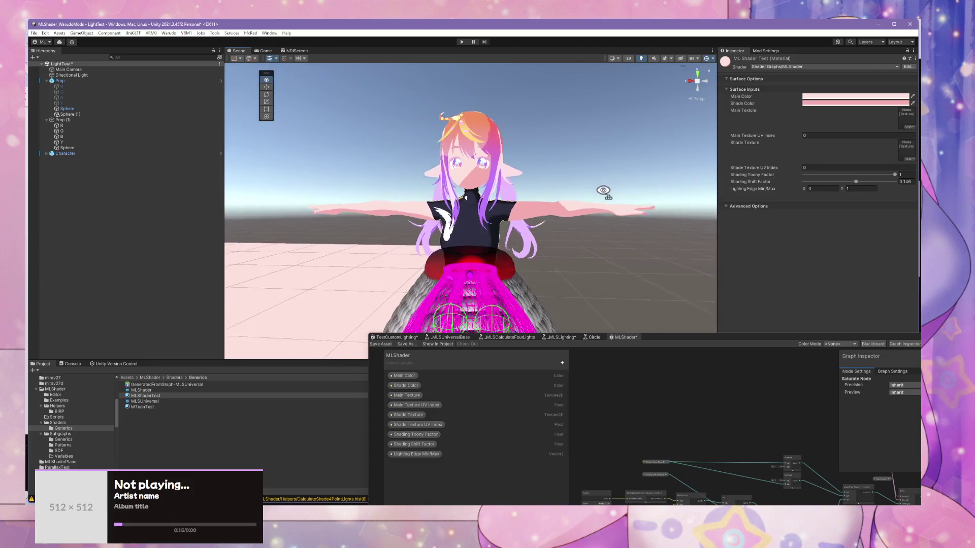
scroll(down, 3)
scroll(up, 3)
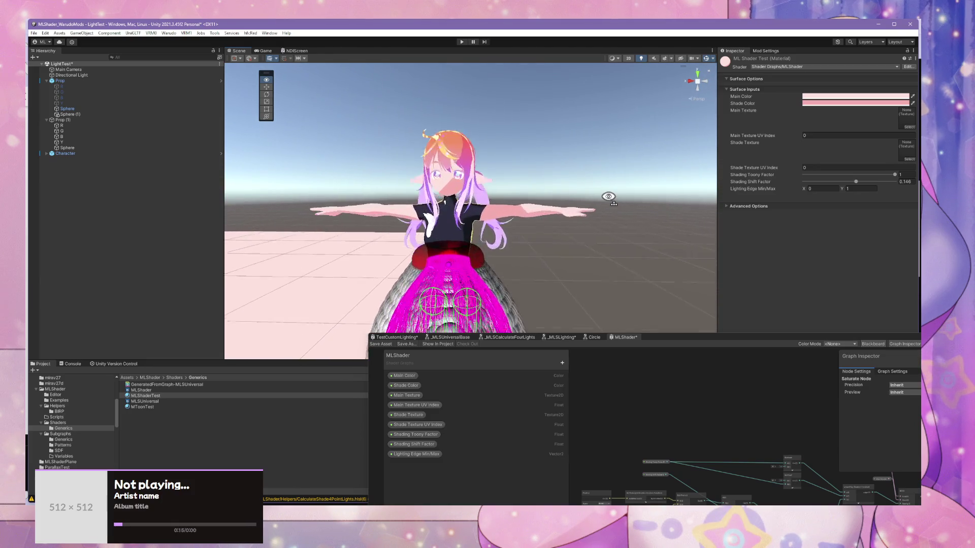
scroll(up, 3)
scroll(down, 3)
Step: Orbit to view the spheres beside the character, then select her hair.base mesh
drag(608, 196, 646, 198)
scroll(up, 3)
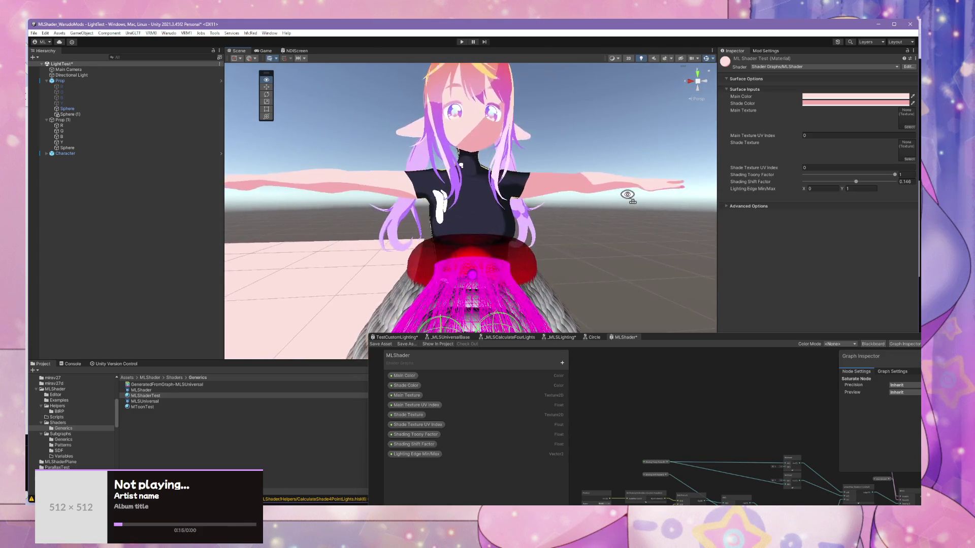
scroll(up, 3)
scroll(down, 3)
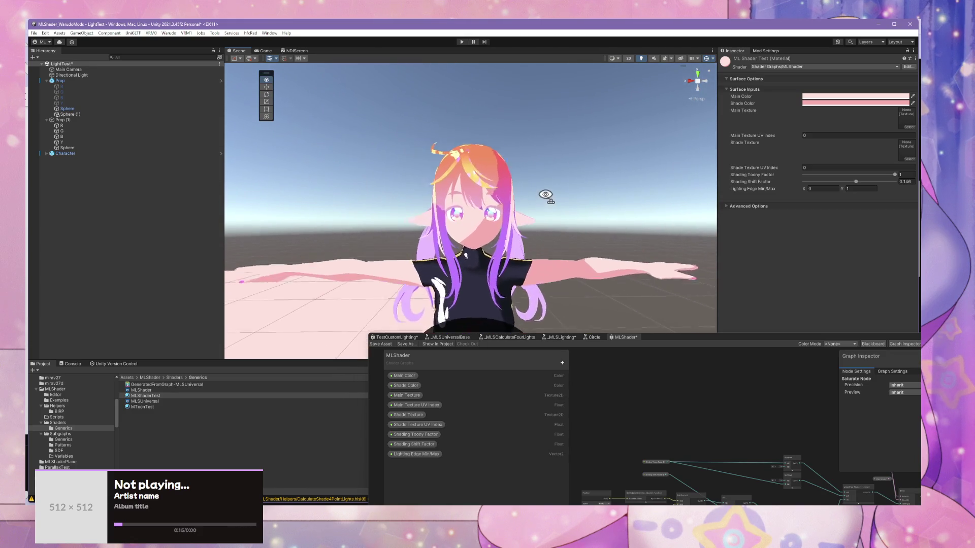
scroll(up, 3)
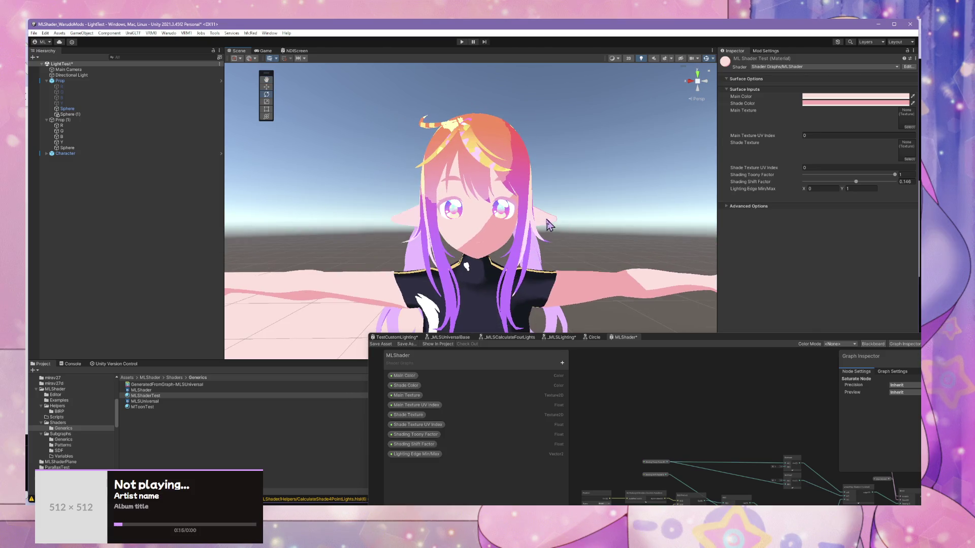
click(498, 232)
click(507, 236)
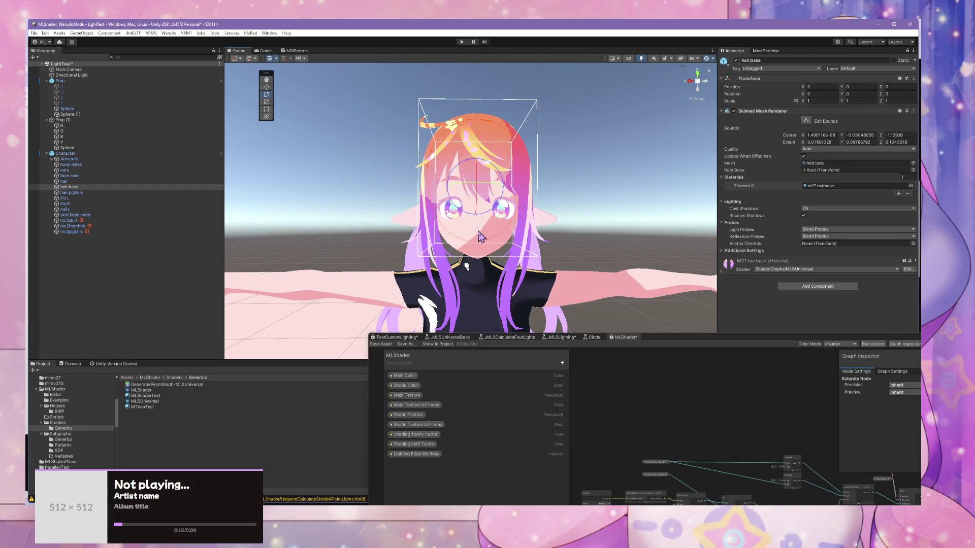
Step: Frame and orbit the Scene view to show the whole character
double_click(94, 154)
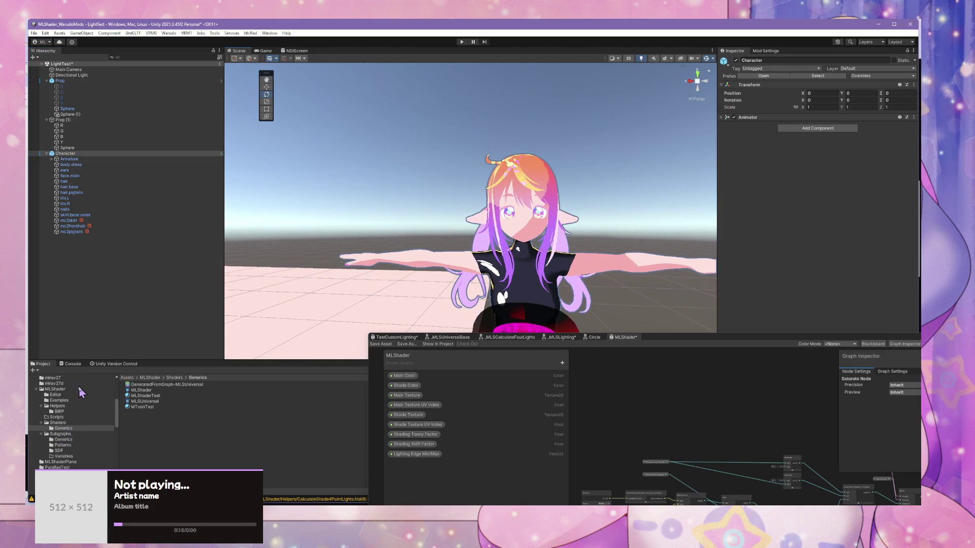
drag(632, 271, 637, 293)
scroll(up, 3)
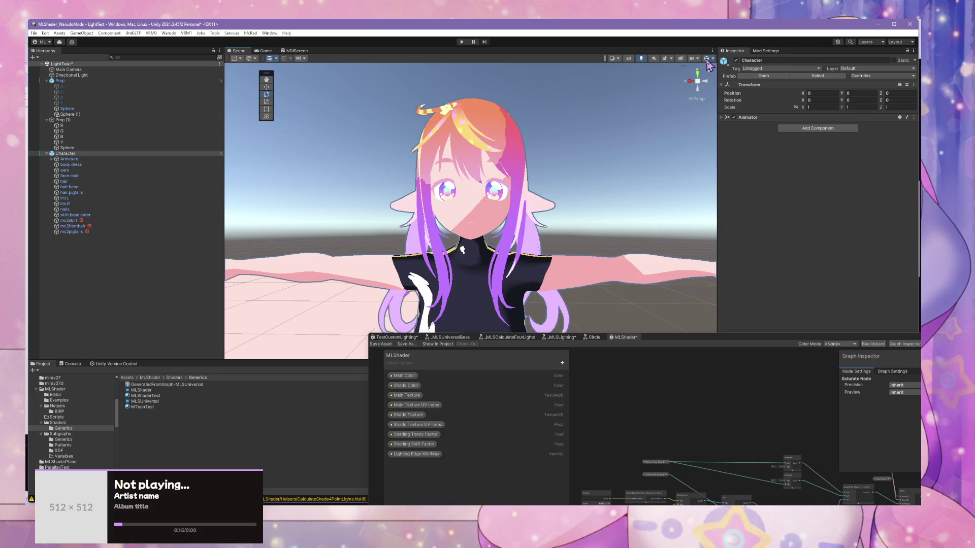
scroll(down, 3)
click(548, 167)
drag(536, 197, 538, 199)
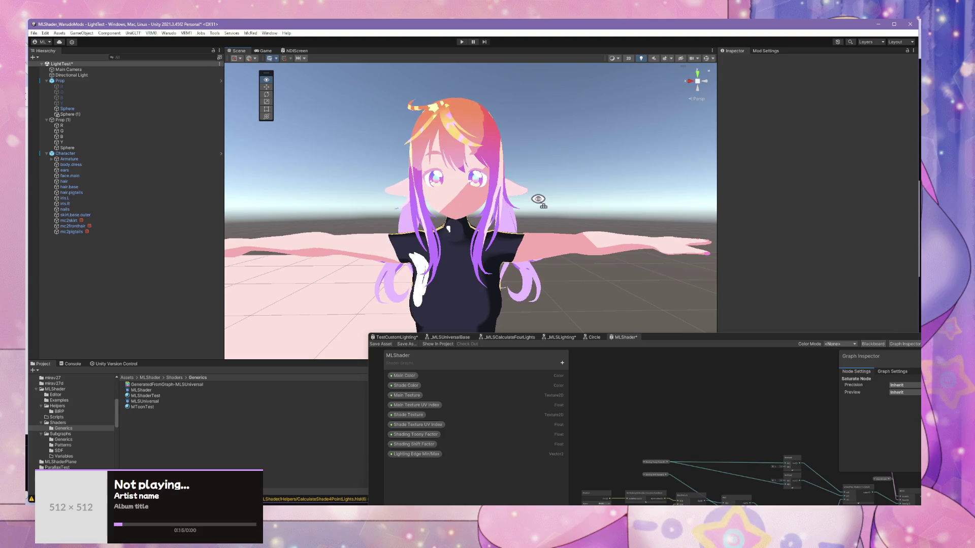
key(w)
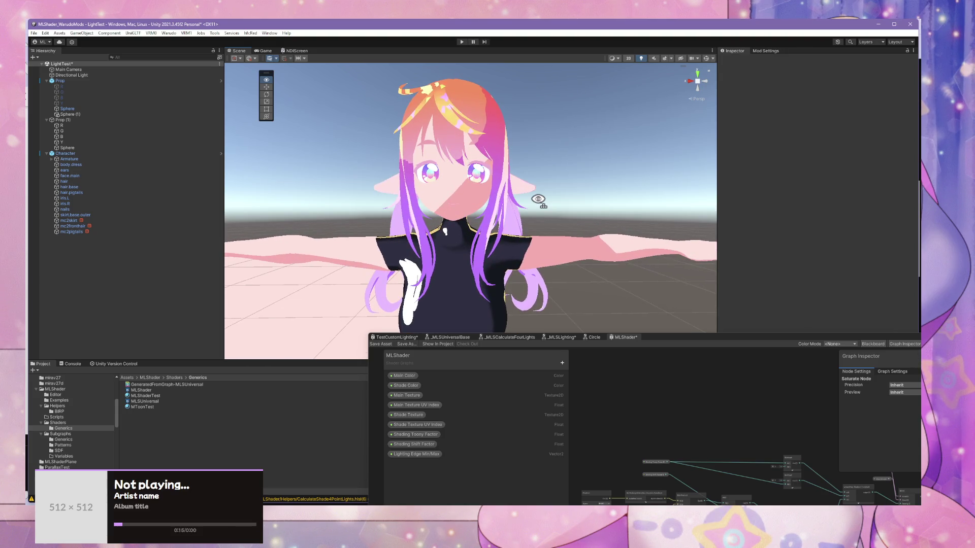
Step: Select the Character object, frame it, and fly in around her torso with her on the left
click(113, 154)
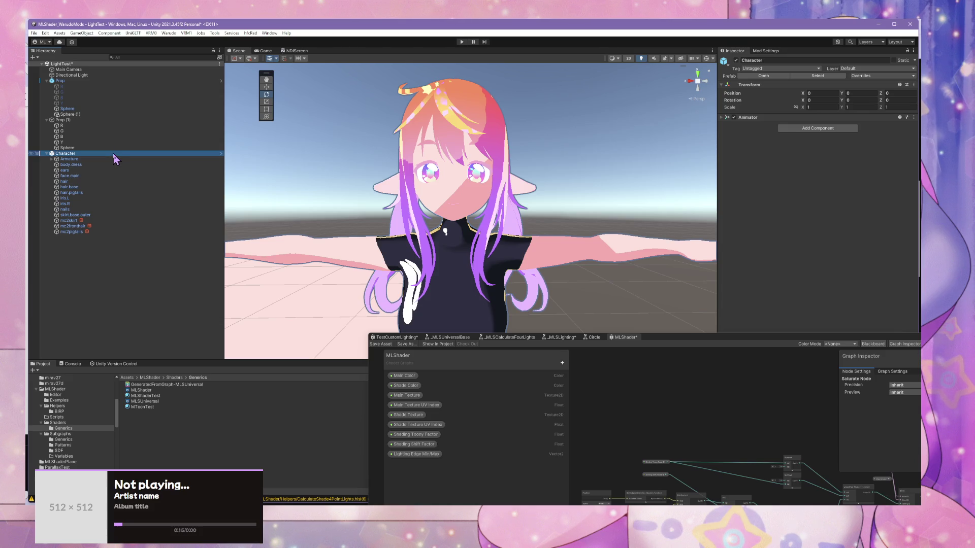
key(f)
key(w)
drag(408, 239, 419, 247)
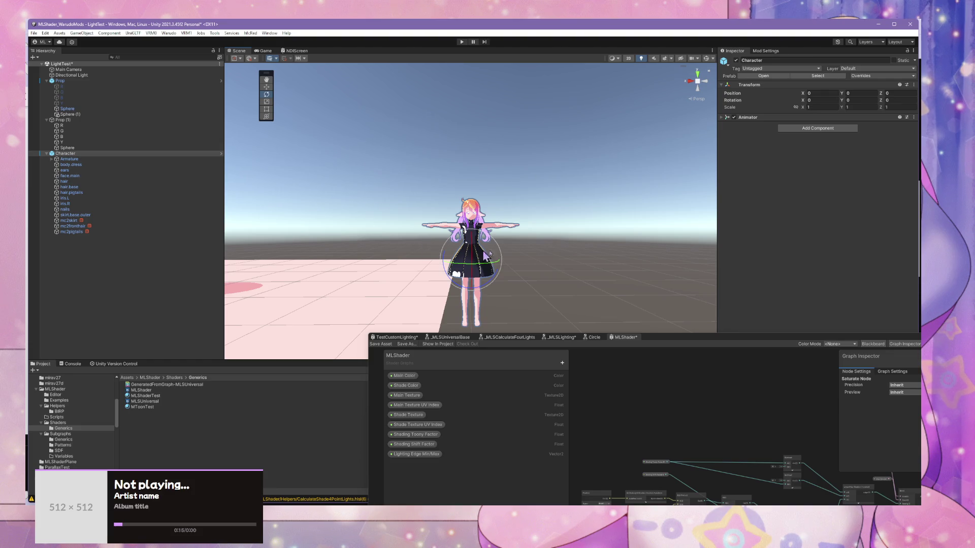
scroll(up, 3)
scroll(up, 3)
scroll(down, 3)
drag(514, 246, 531, 305)
scroll(down, 3)
scroll(up, 3)
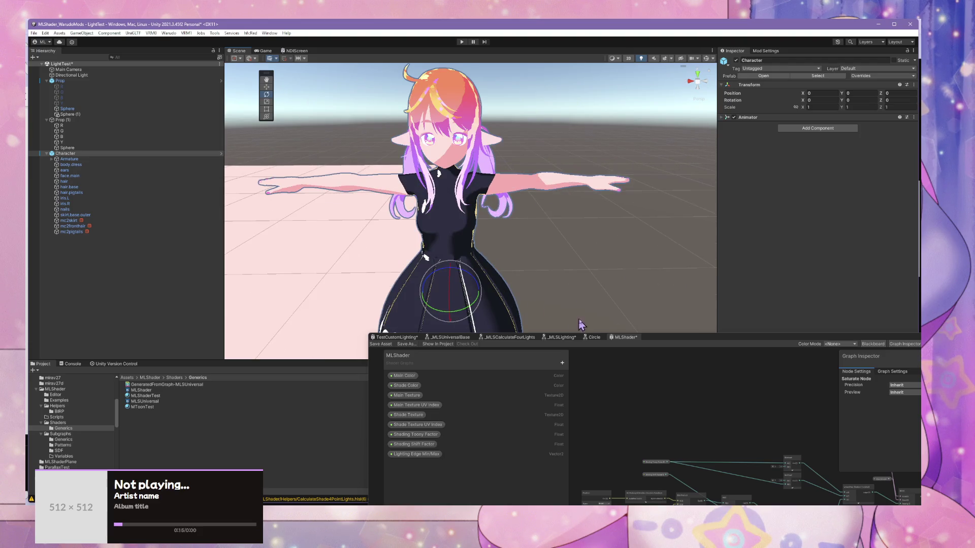
Step: Move the floating Shader Graph window to the screen centre and zoom into its canvas
drag(673, 345, 678, 334)
drag(599, 286, 547, 264)
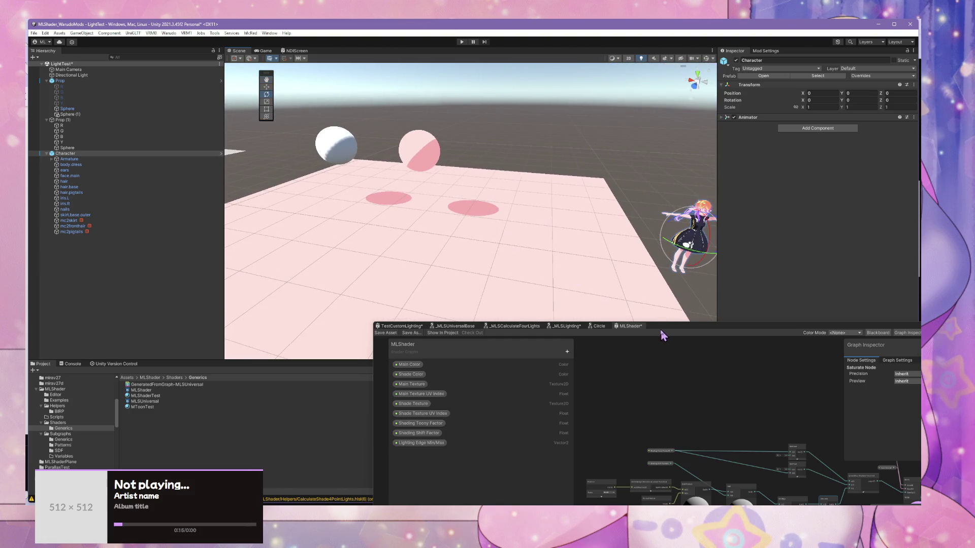
drag(663, 329, 425, 92)
scroll(up, 3)
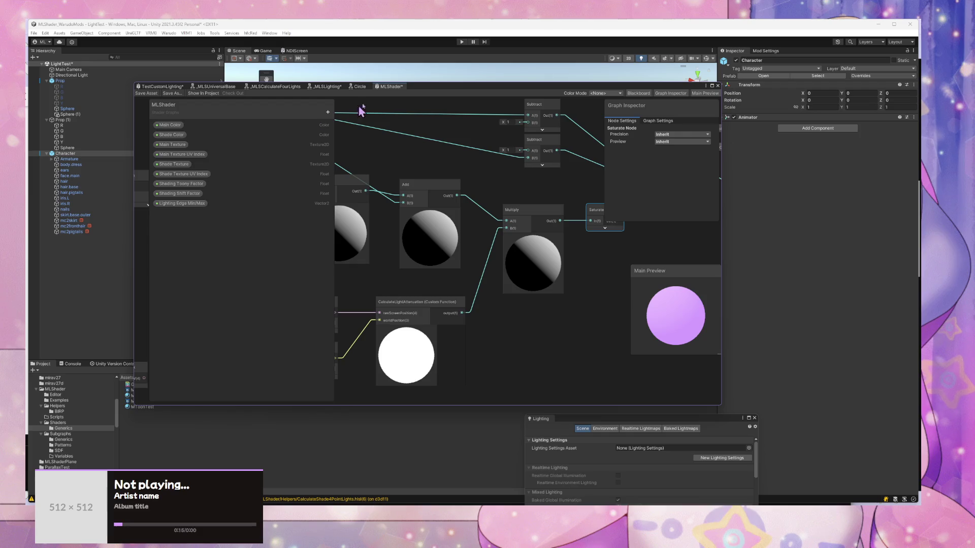
Step: Move the Shader Graph window to the lower right and swing the Scene camera to face the avatar
drag(453, 95, 692, 336)
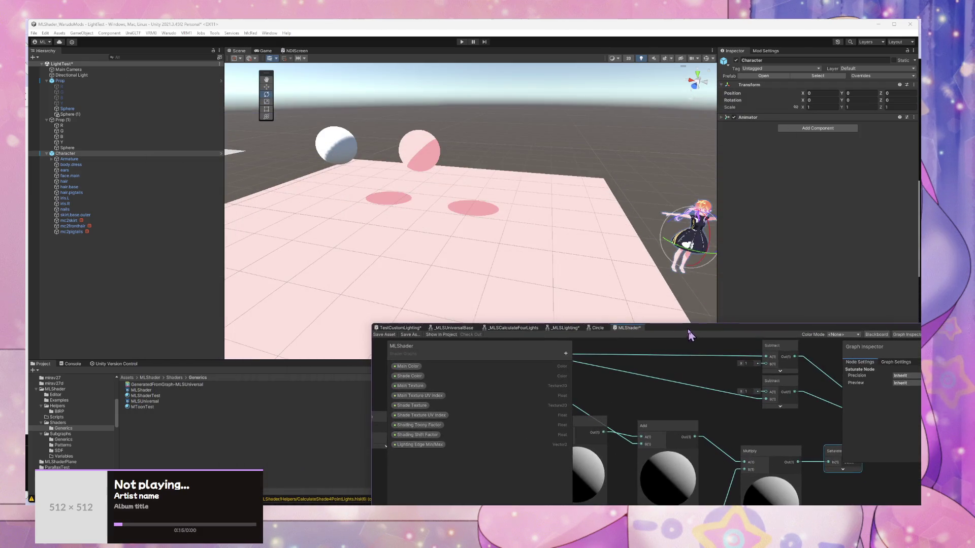
drag(520, 199, 573, 161)
scroll(down, 3)
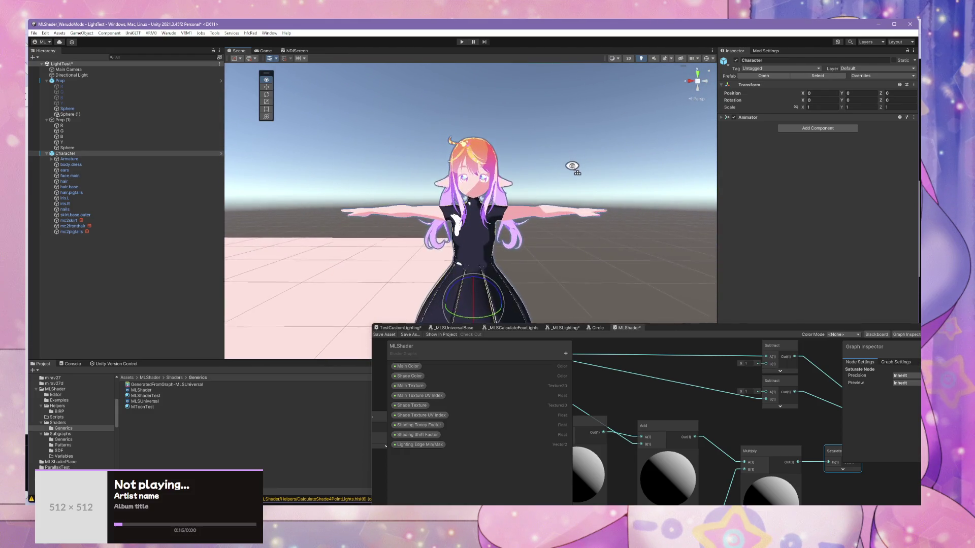
scroll(up, 3)
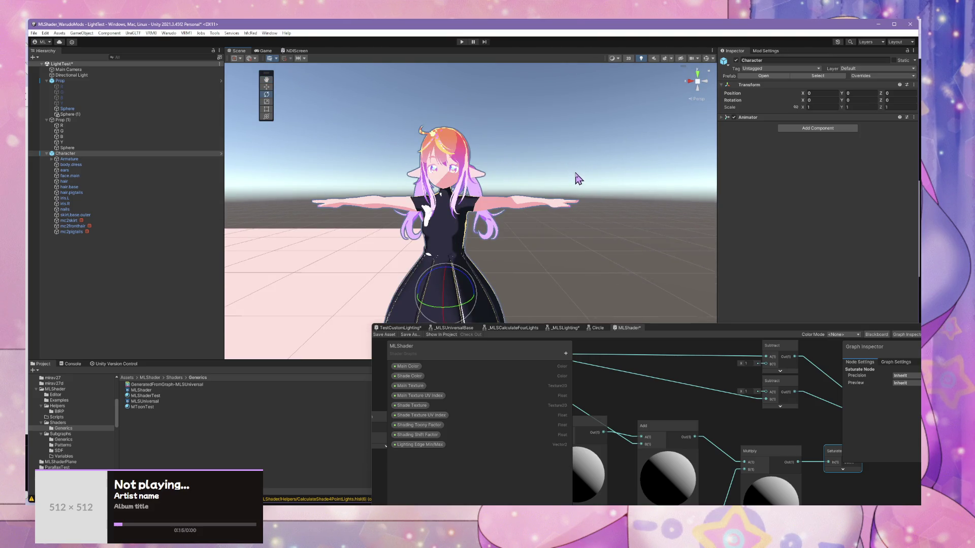
Step: Fly the camera in and out over the avatar's upper body, then select the Lighting Edge Min/Max property
key(w)
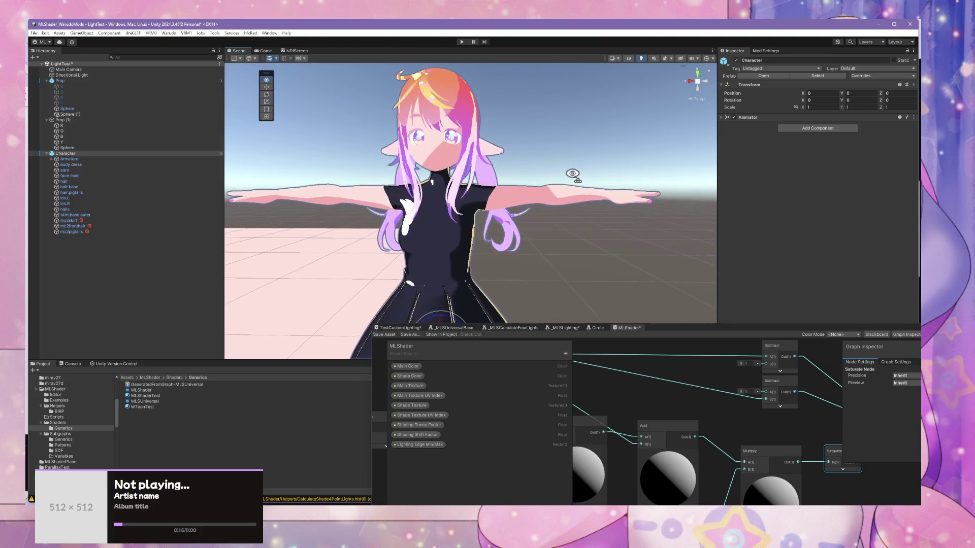
key(s)
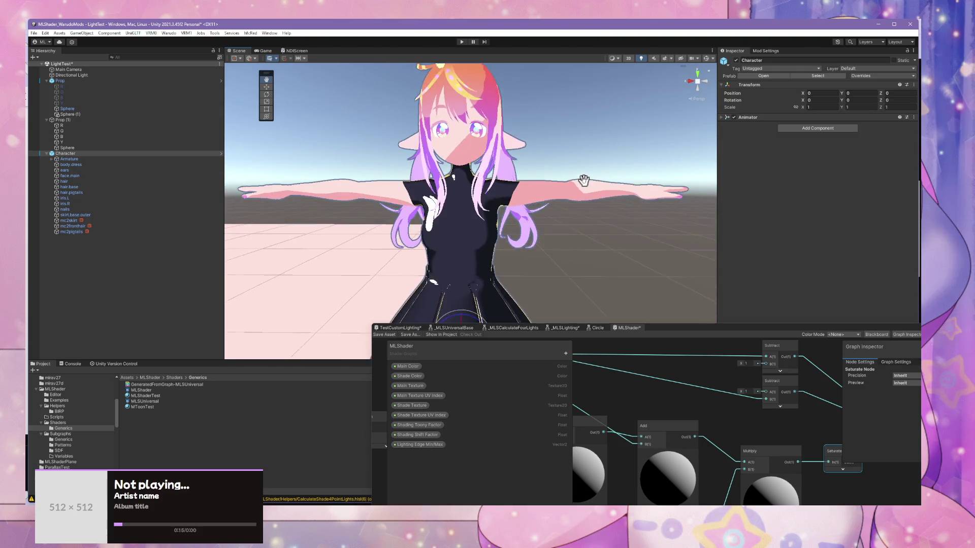
key(s)
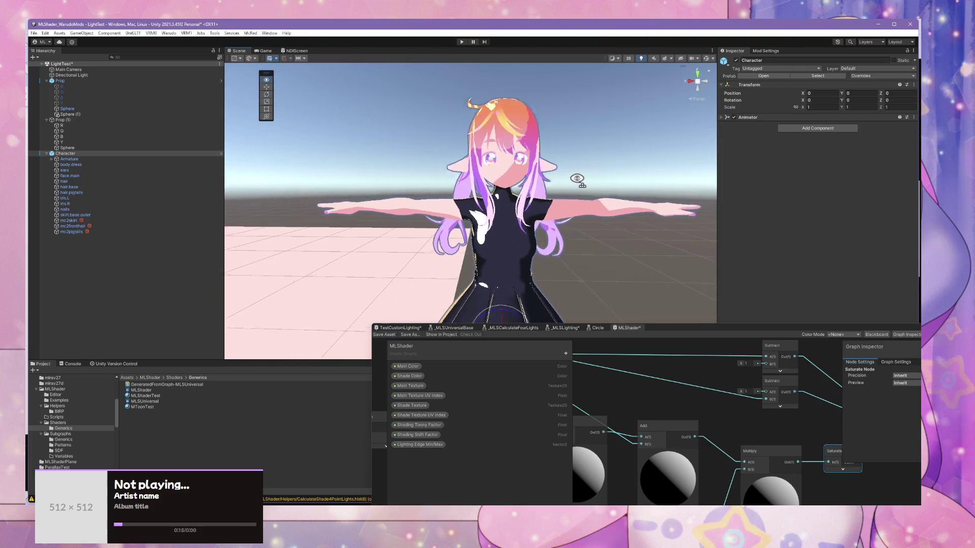
key(w)
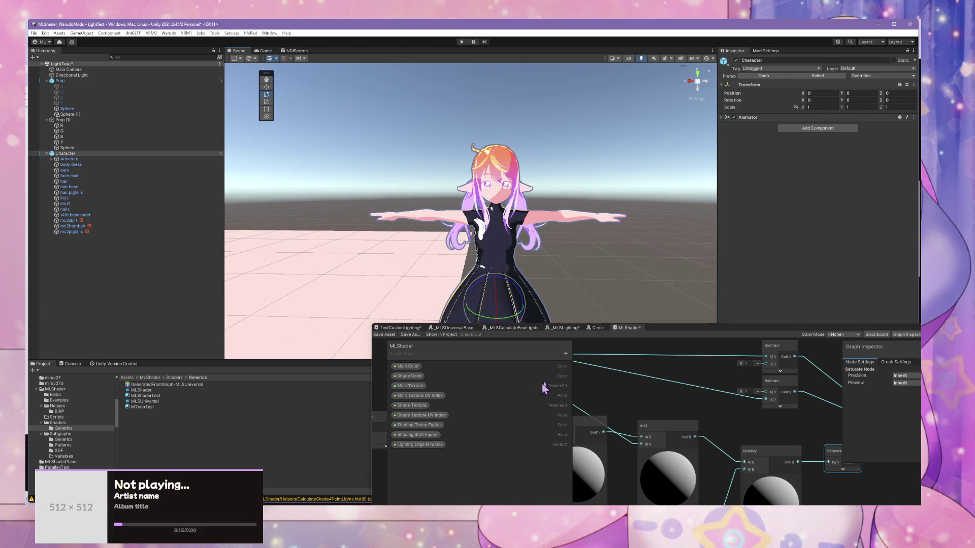
drag(650, 329, 604, 340)
click(370, 273)
Step: Delete the Lighting Edge Min/Max property from the MLShader Blackboard
click(414, 285)
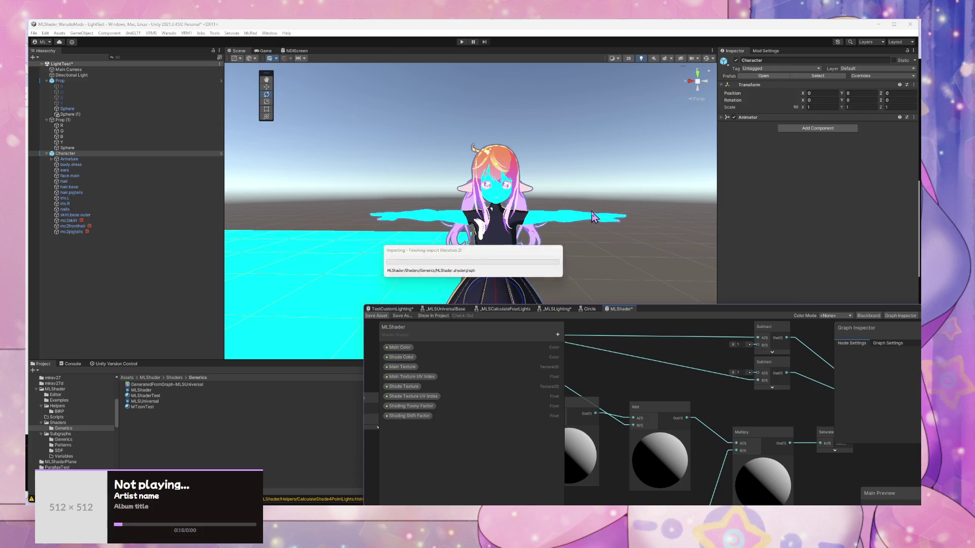
scroll(up, 3)
scroll(down, 3)
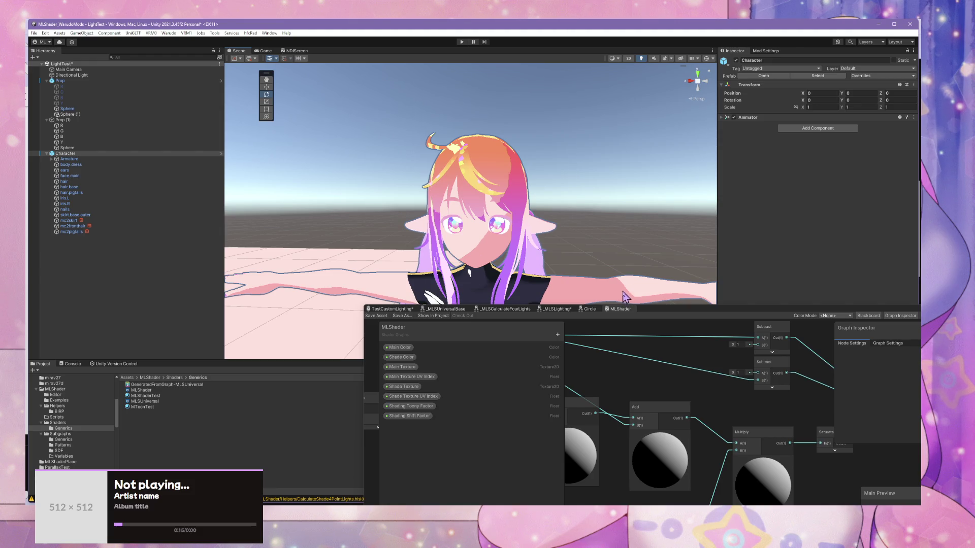
Step: Orbit and zoom around the full avatar to review the recompiled toon shading
drag(543, 208, 503, 220)
click(503, 219)
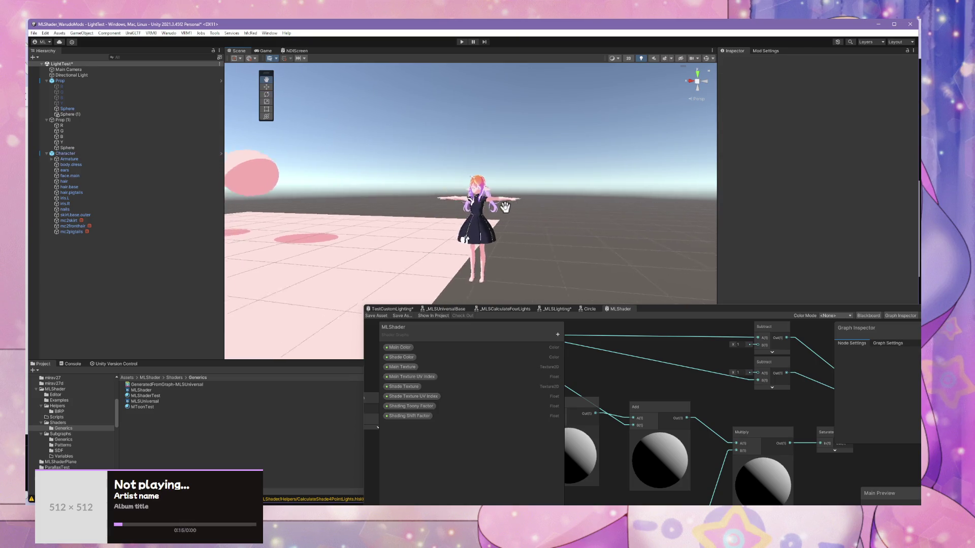
scroll(up, 3)
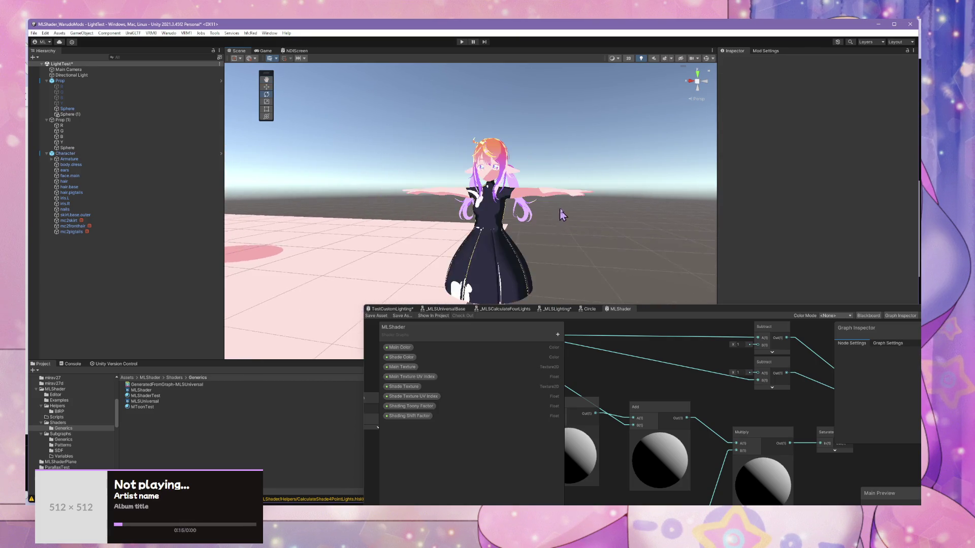
scroll(up, 3)
scroll(down, 3)
scroll(up, 3)
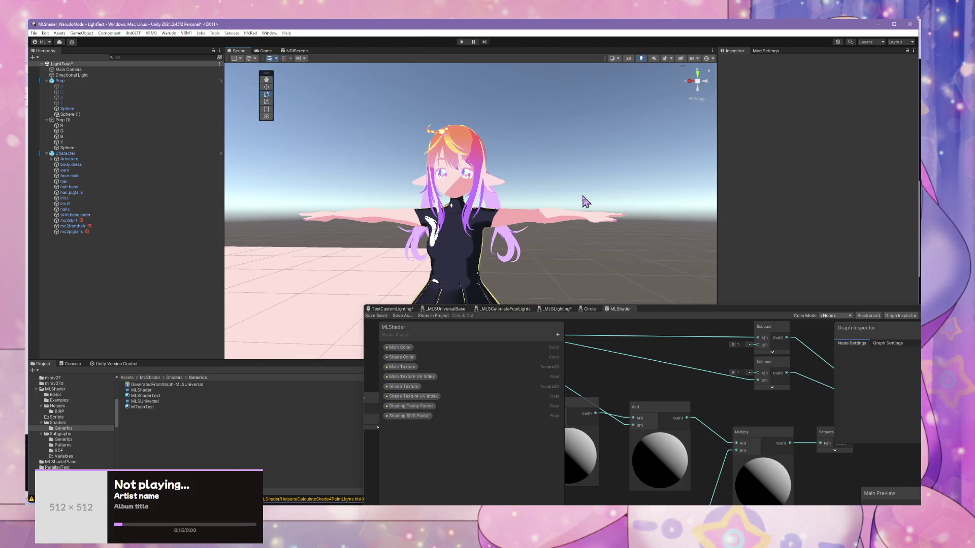
scroll(up, 3)
scroll(down, 3)
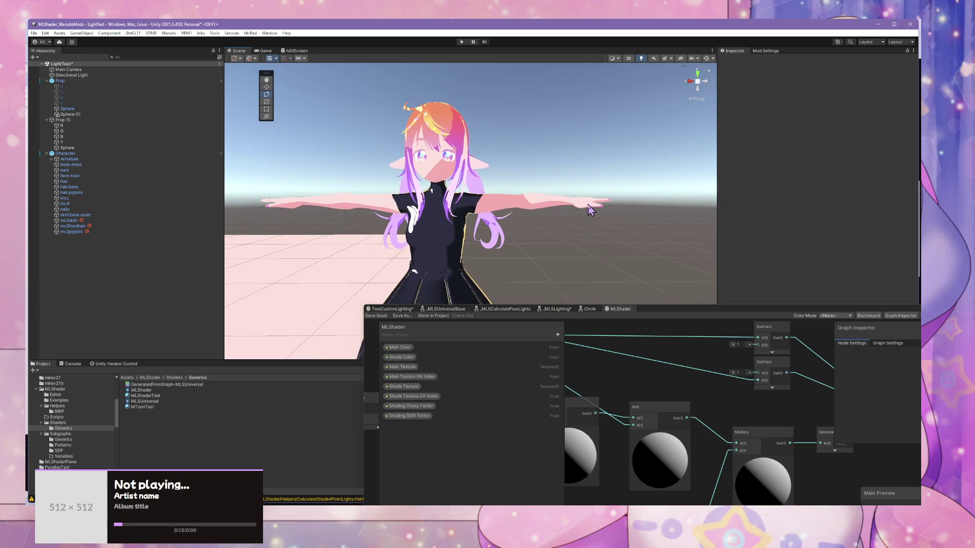
scroll(down, 3)
scroll(up, 3)
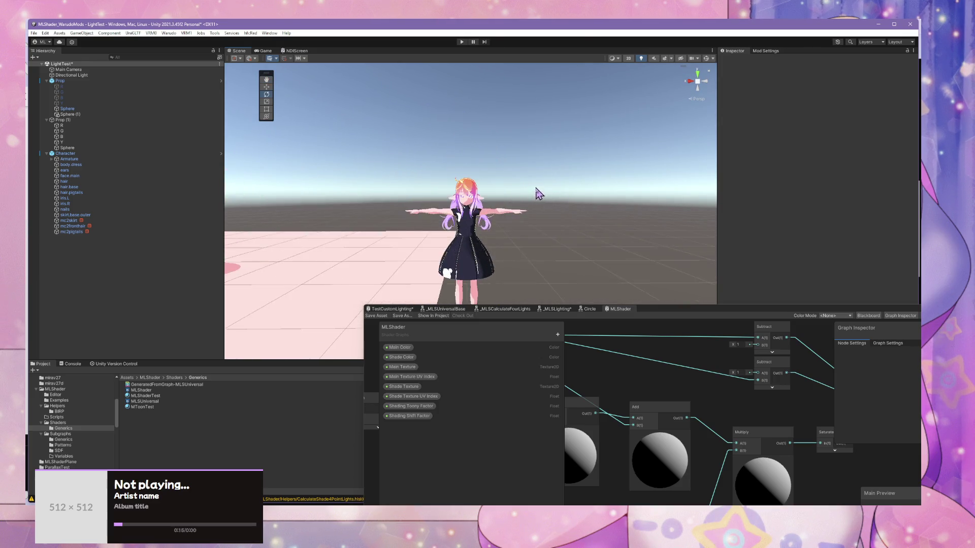
scroll(up, 3)
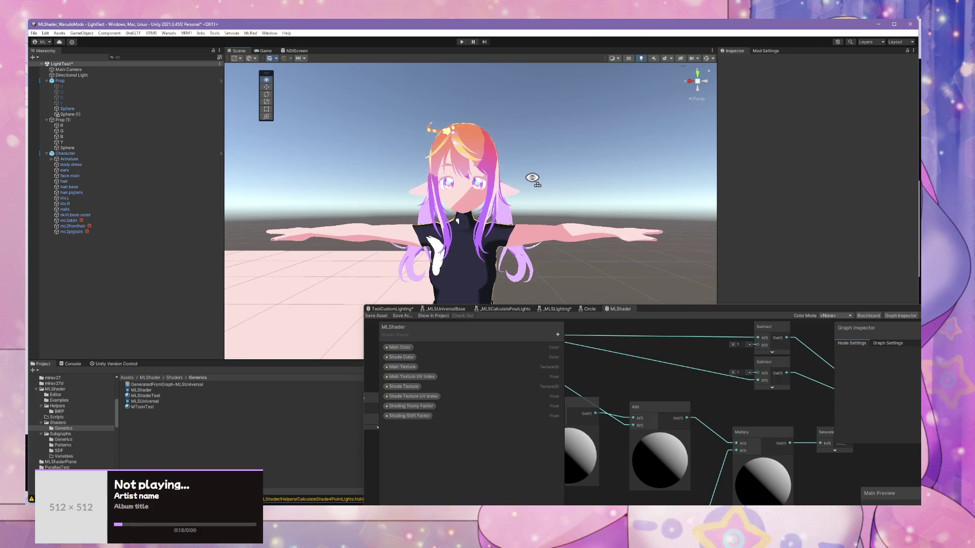
scroll(down, 3)
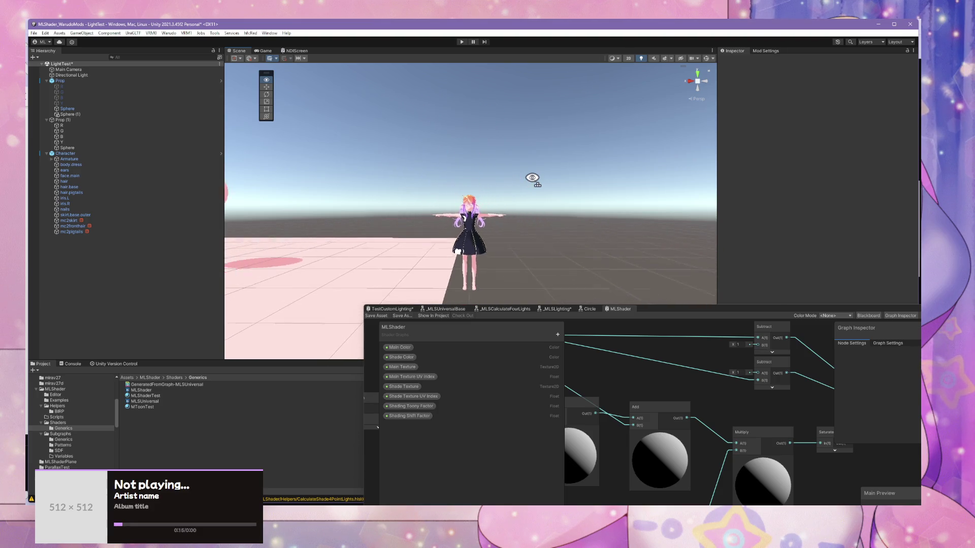
scroll(up, 3)
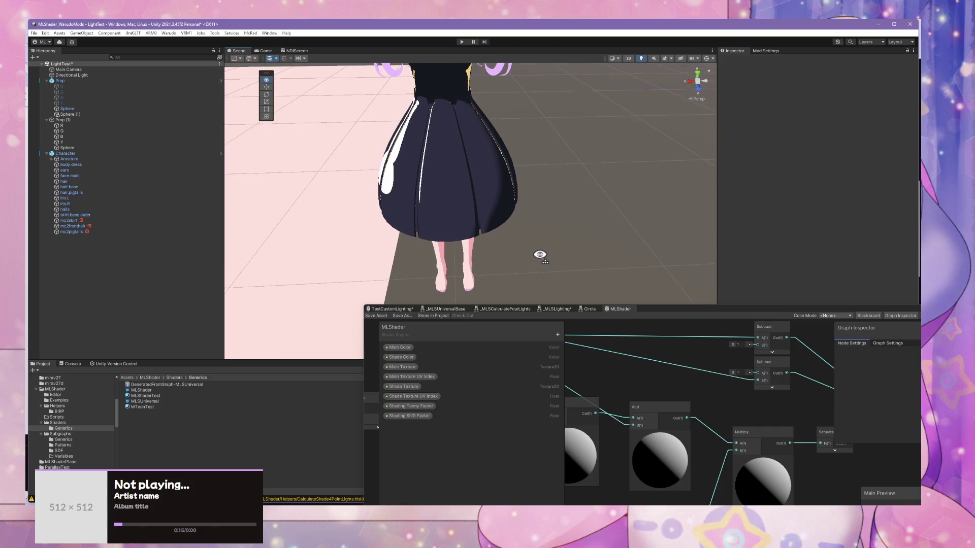
Step: Tilt the view from the skirt up to the avatar's face and pan slightly right
drag(540, 254, 517, 176)
scroll(up, 3)
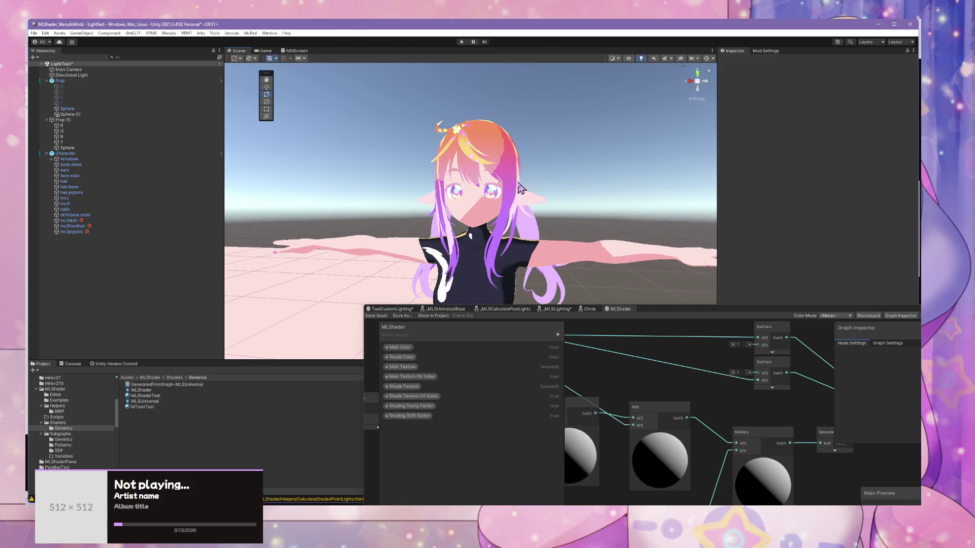
scroll(up, 3)
scroll(down, 3)
key(q)
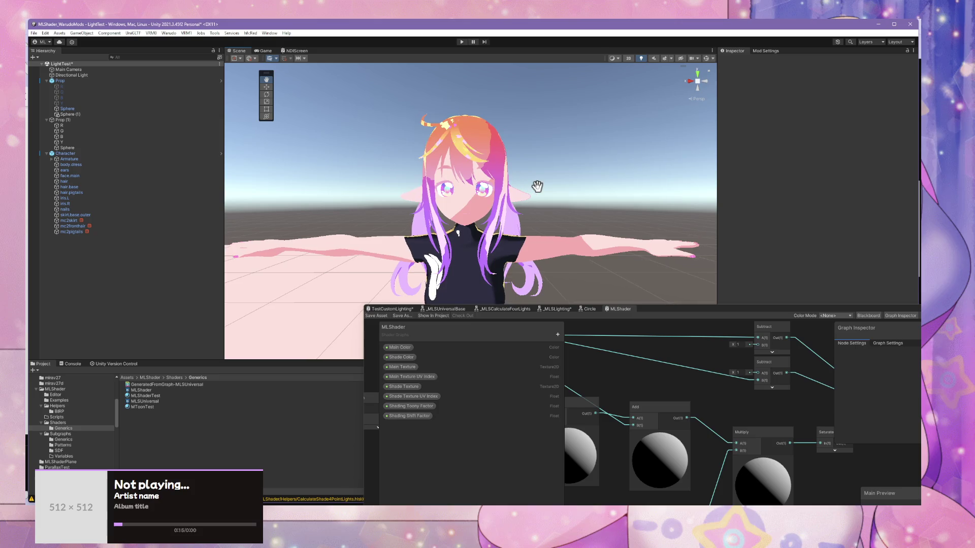
drag(536, 186, 551, 189)
key(e)
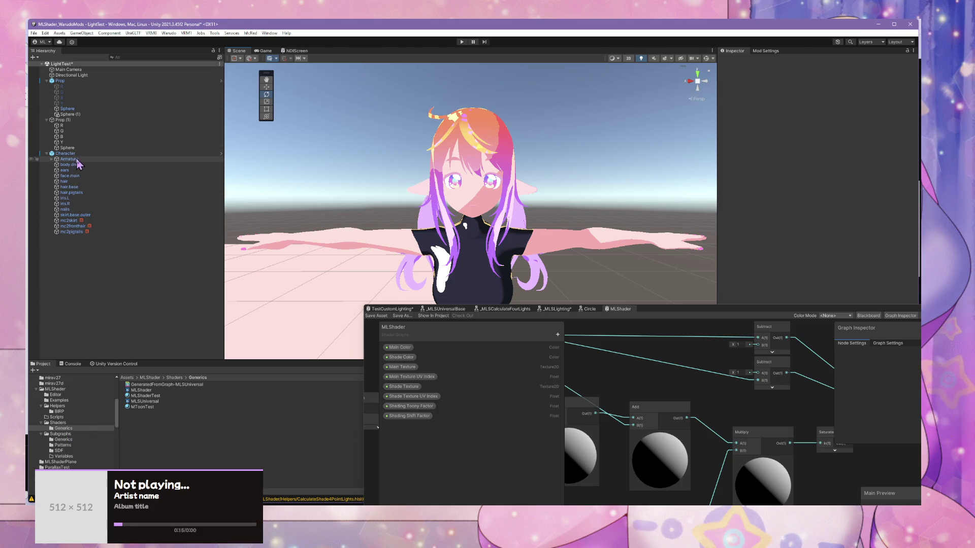
Step: Duplicate the Character avatar with Ctrl+D and frame the Character (1) copy
click(66, 153)
key(ctrl+d)
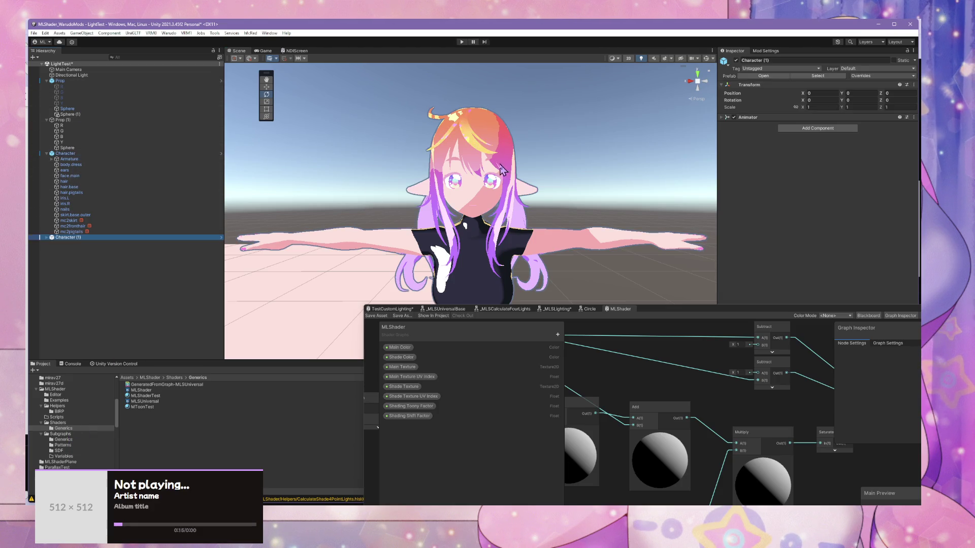
scroll(down, 3)
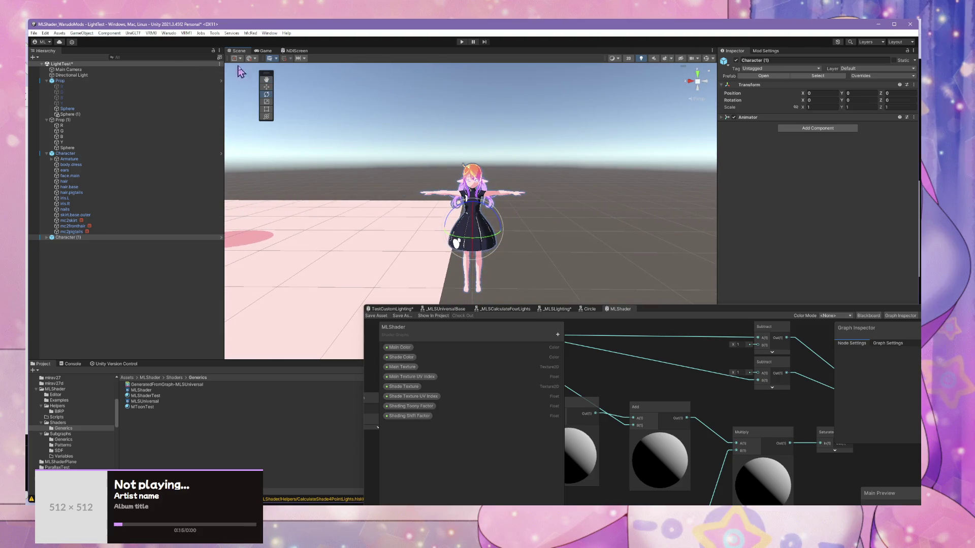
key(f)
Step: Slide Character (1) along X beside the original, ending at X -0.927
click(81, 237)
click(267, 88)
drag(449, 191, 507, 191)
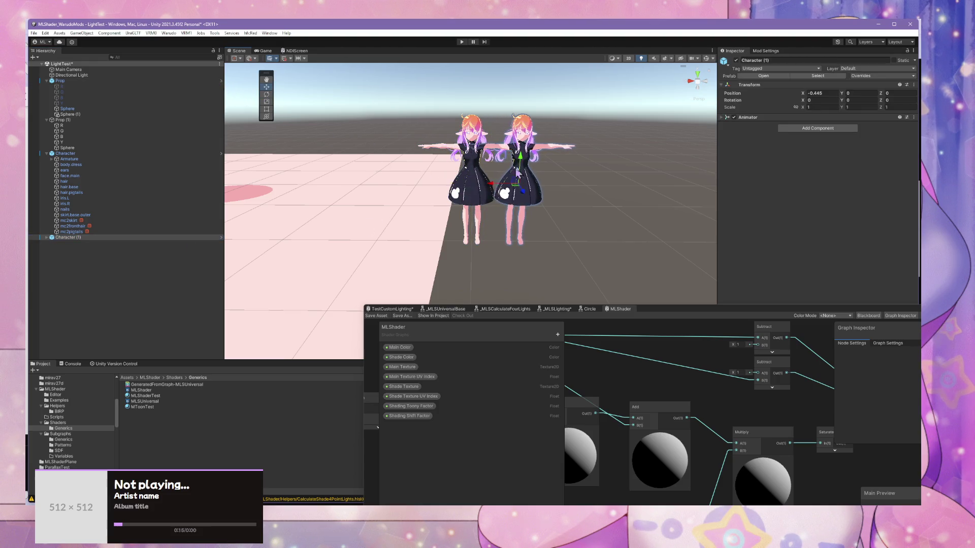
scroll(up, 3)
scroll(down, 3)
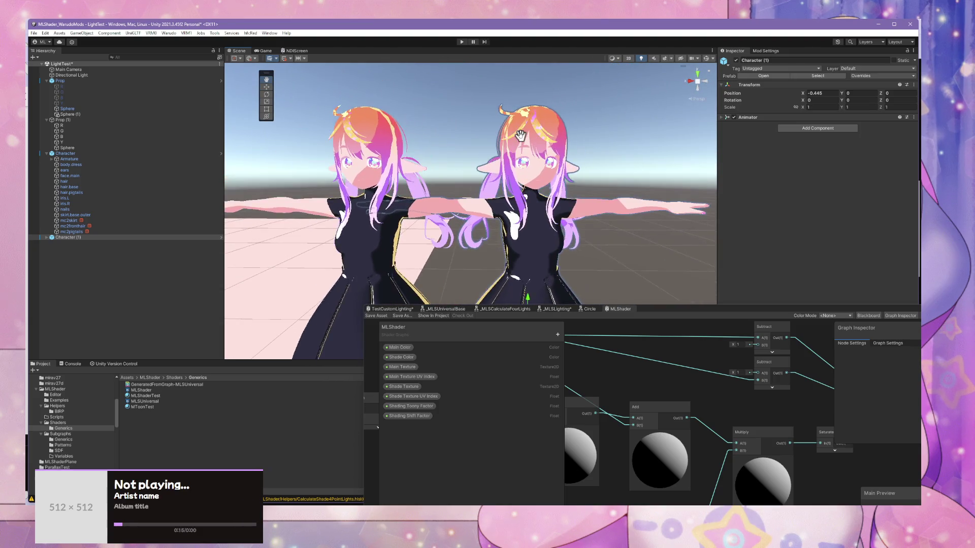
scroll(down, 3)
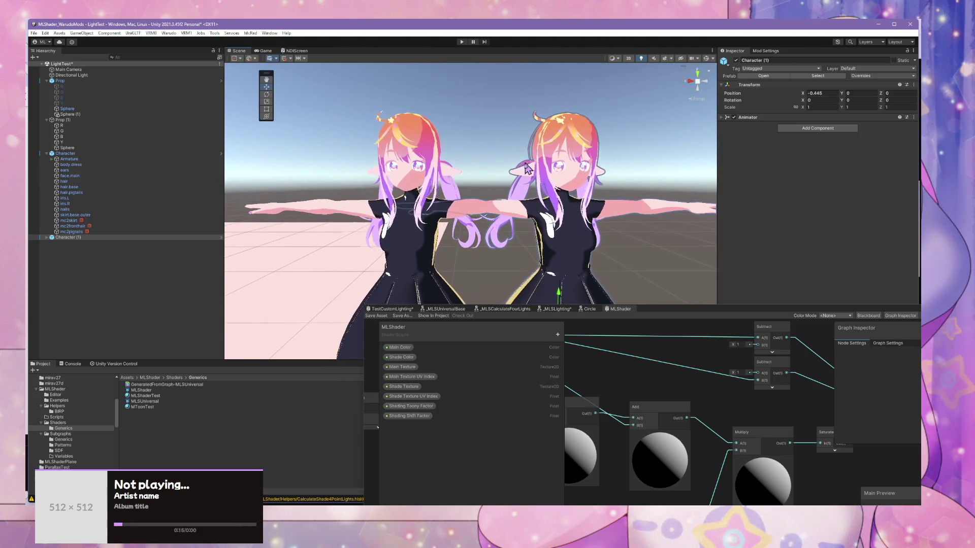
drag(507, 270, 511, 282)
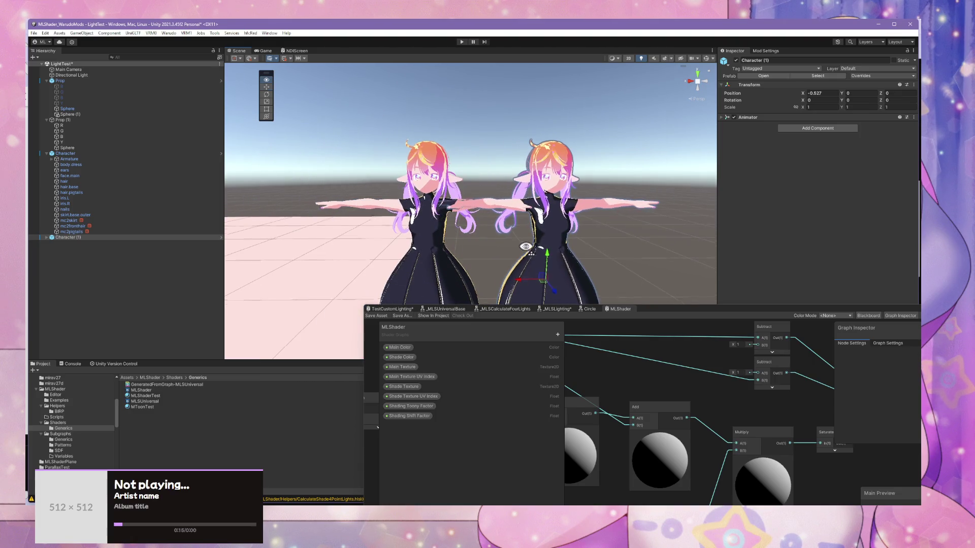
scroll(up, 3)
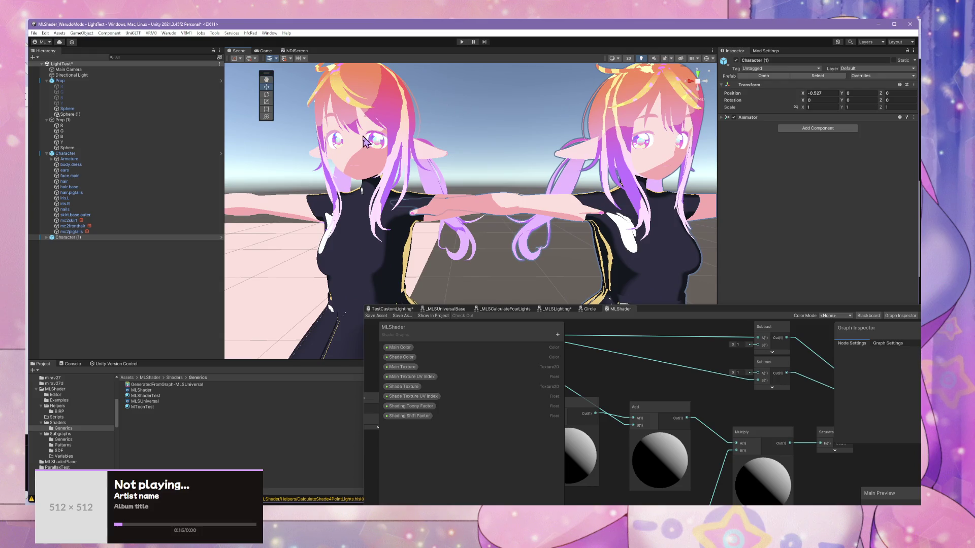
Step: Frame face.main in isometric view, showing both avatars' upper bodies side by side
click(364, 141)
click(364, 141)
key(f)
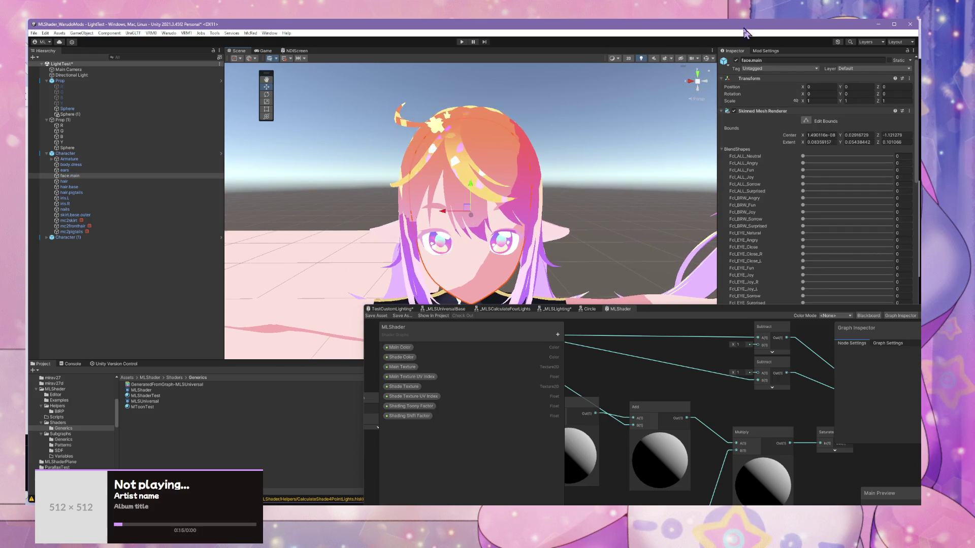
click(697, 81)
scroll(down, 3)
drag(592, 154, 404, 62)
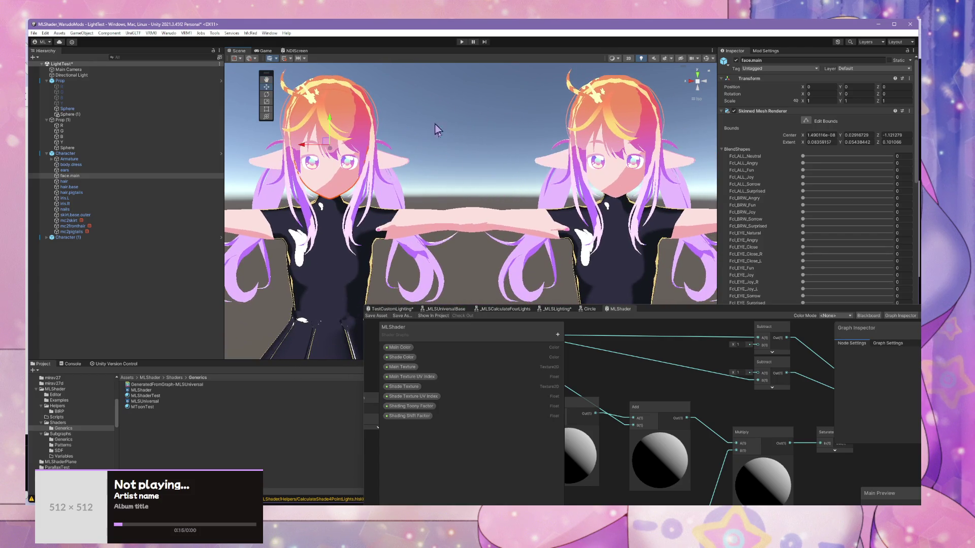
Step: Select the right character's face mesh and collapse its BlendShapes list
click(626, 186)
scroll(down, 3)
drag(803, 315, 495, 381)
scroll(down, 3)
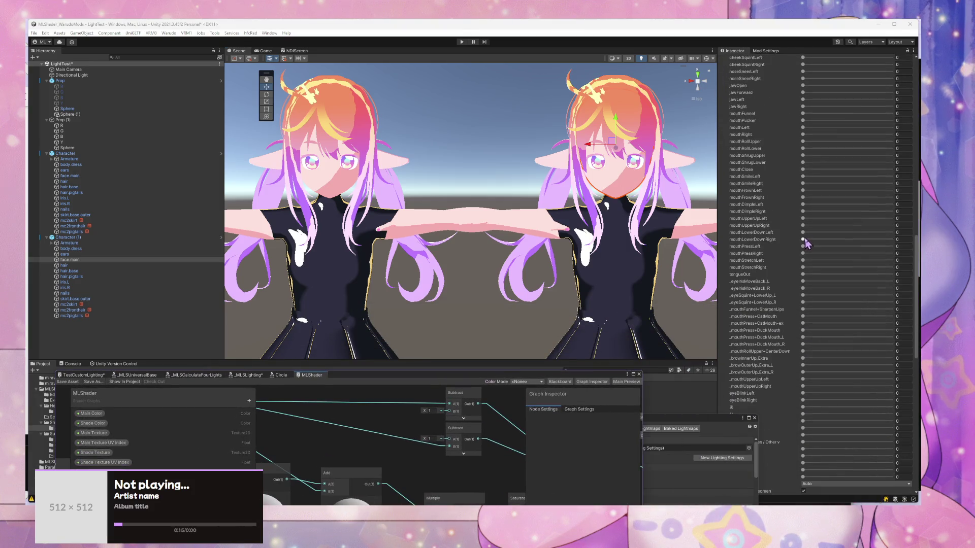
scroll(up, 3)
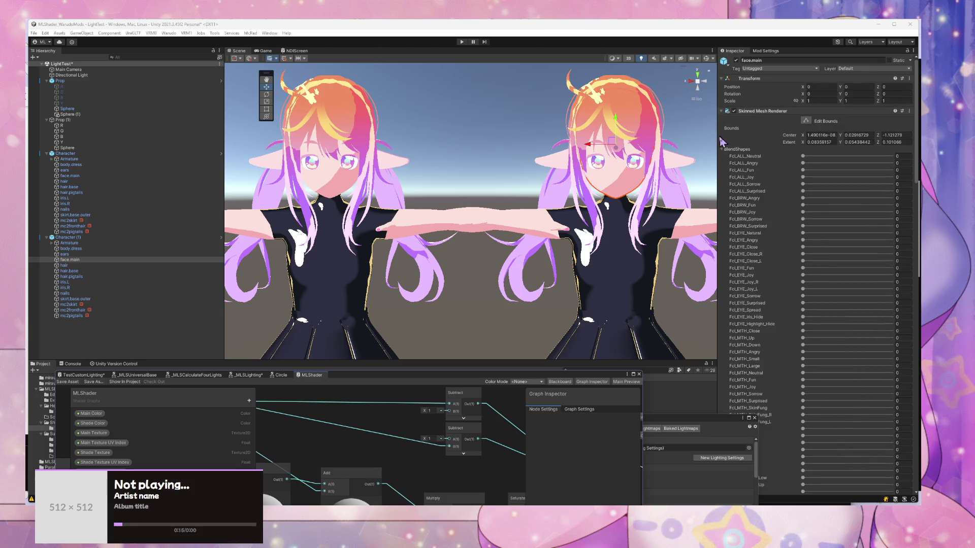
click(722, 149)
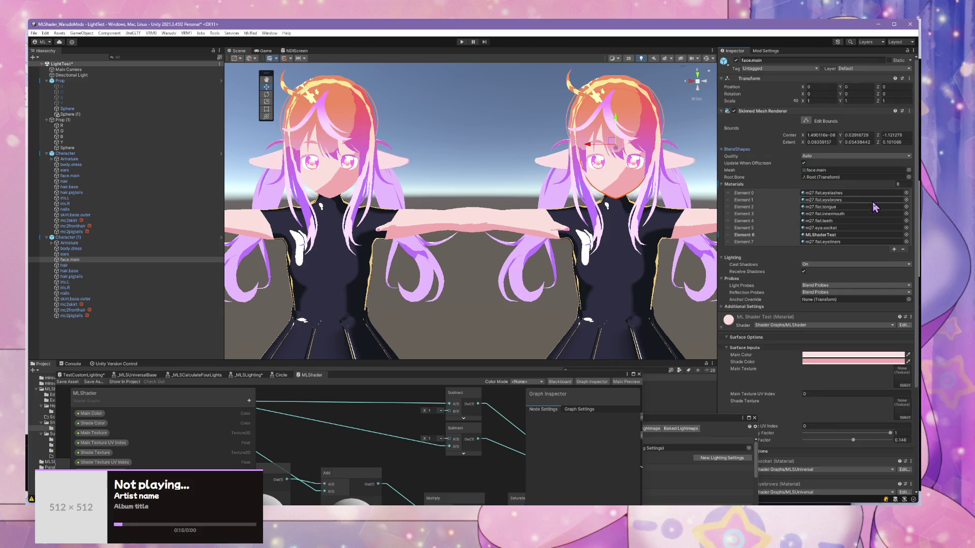
Step: Set the face's Element 6 material slot to m27.skin.face instead of MLShaderTest
click(906, 235)
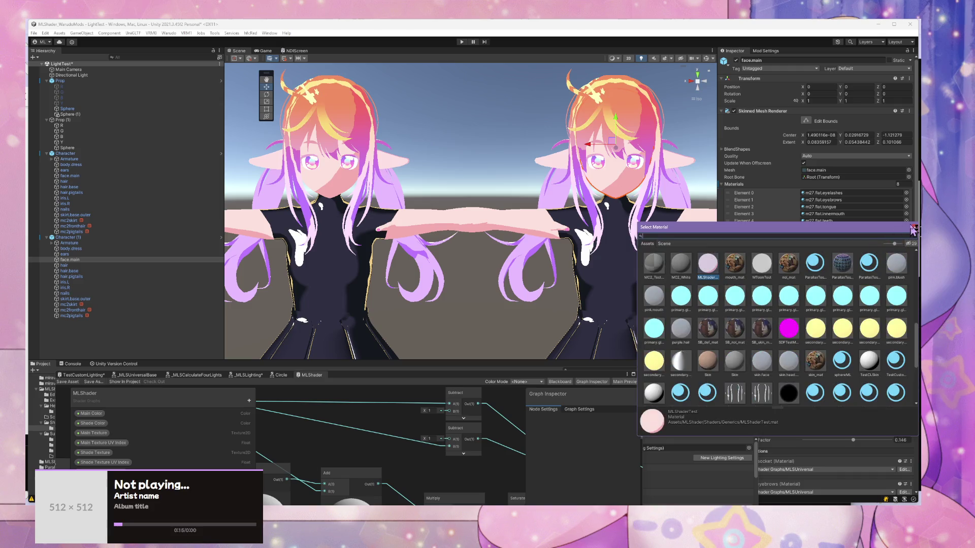
key(Escape)
click(908, 78)
key(Escape)
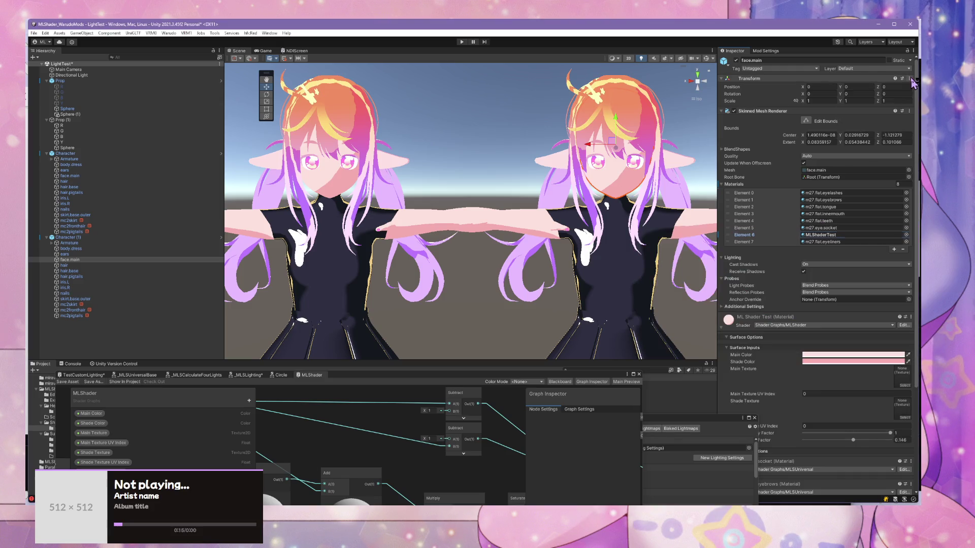
click(906, 235)
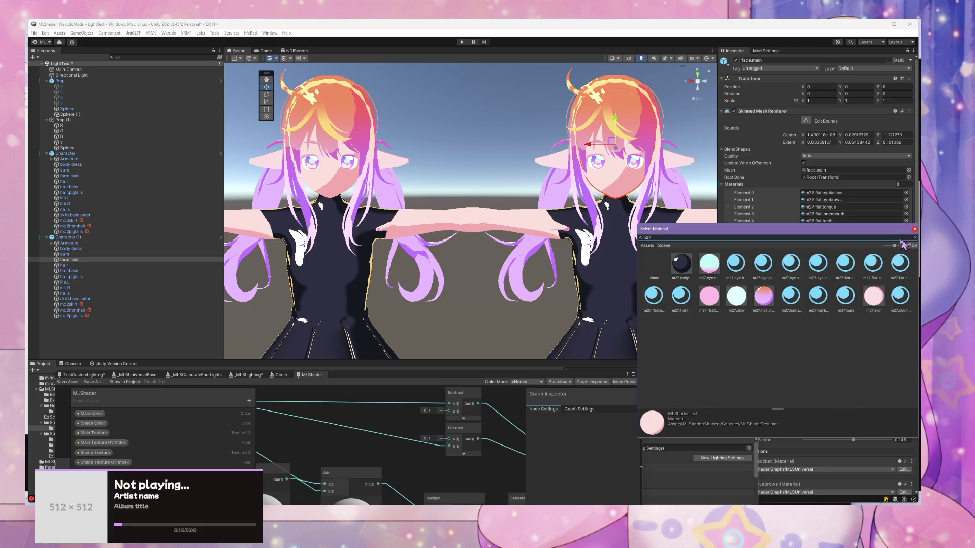
click(874, 299)
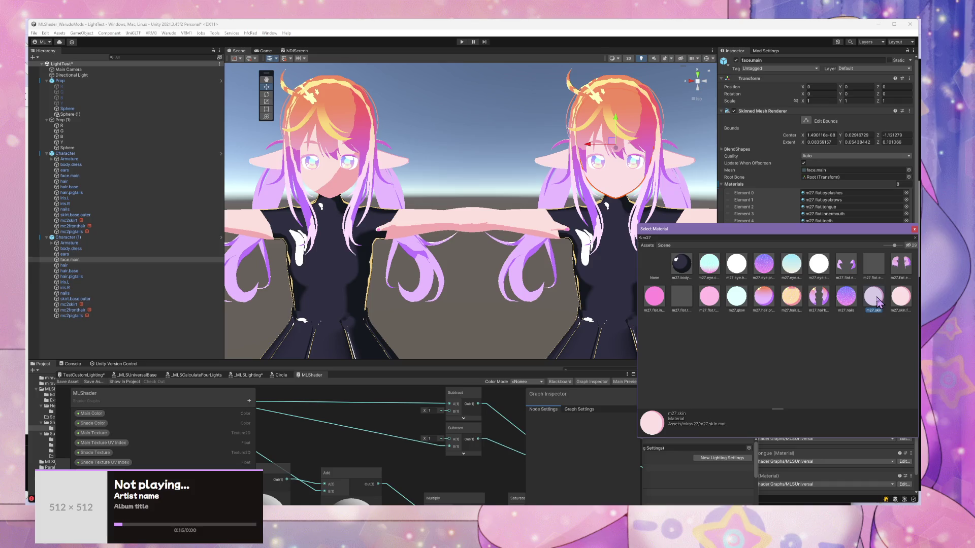
click(895, 307)
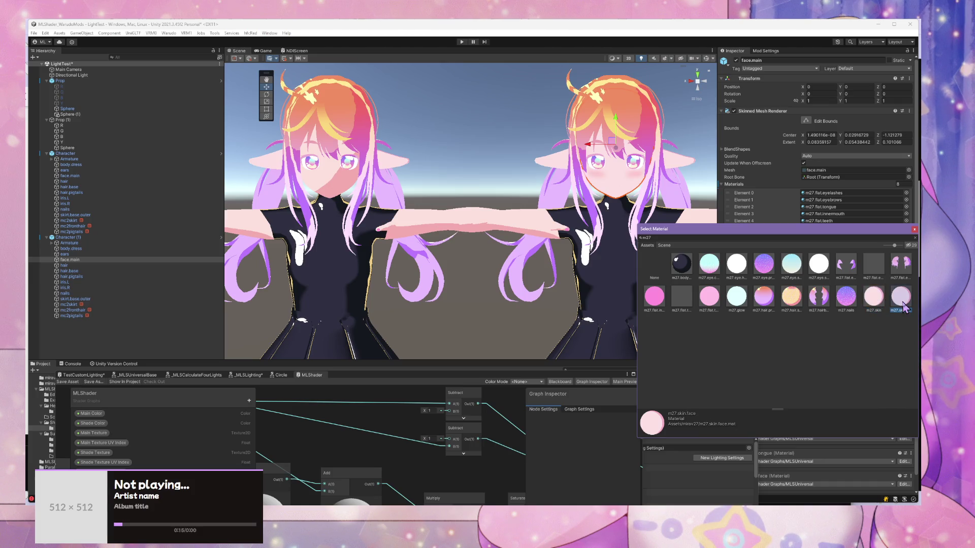
double_click(899, 299)
scroll(down, 3)
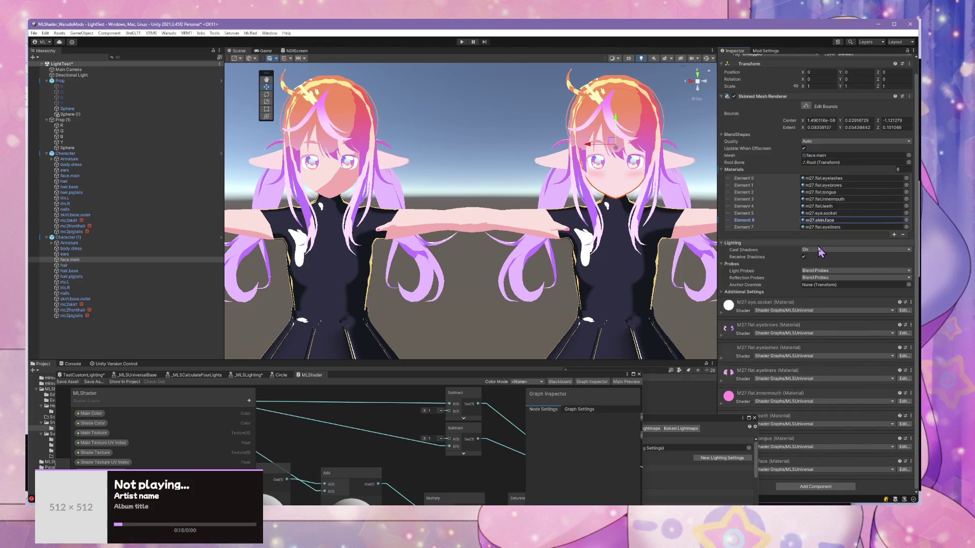
Step: Expand the M27.skin.face material's properties and move the Lighting window aside
drag(730, 422, 498, 333)
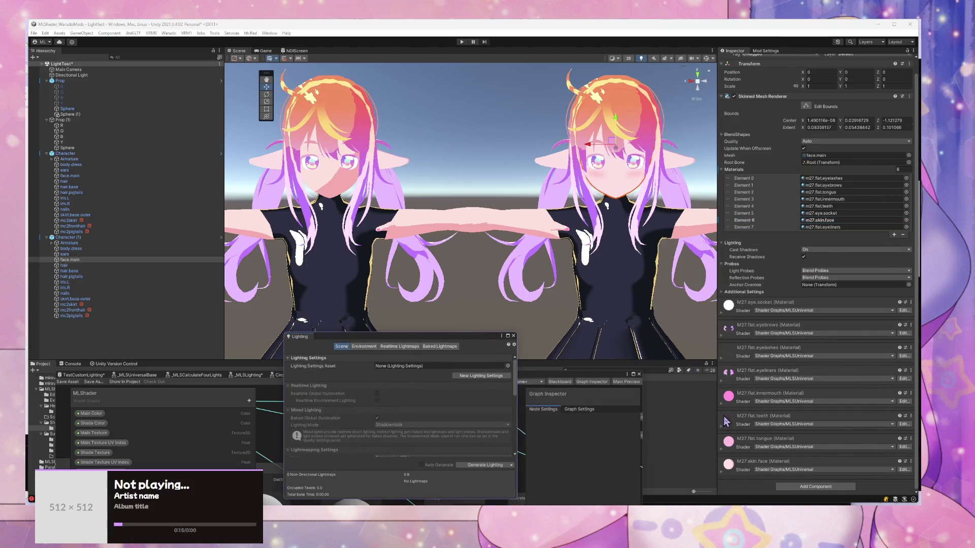
click(722, 473)
scroll(down, 3)
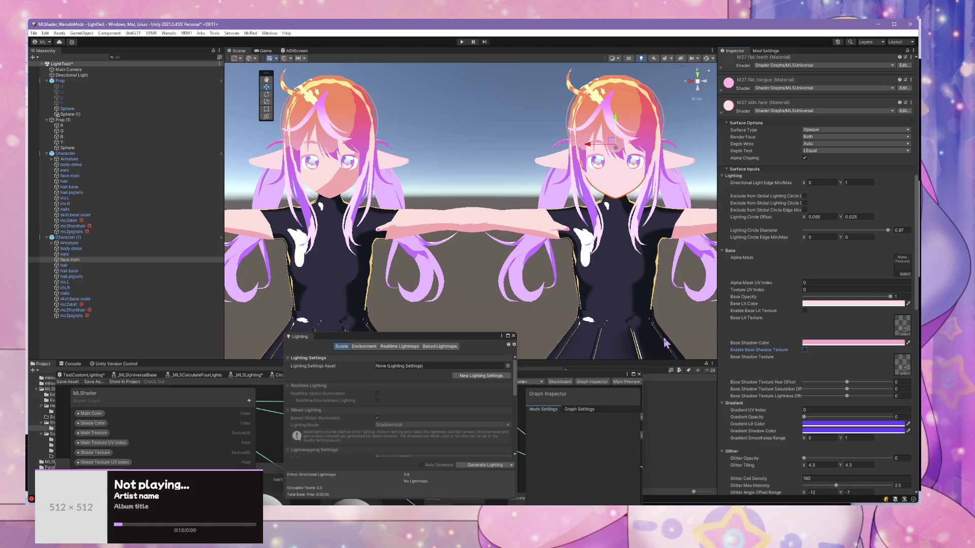
drag(427, 337, 654, 181)
Step: Open the _MLSLighting graph and pan to the CalculateLightAttenuation and Split nodes
drag(249, 375, 328, 140)
drag(433, 285, 359, 389)
drag(492, 423, 614, 404)
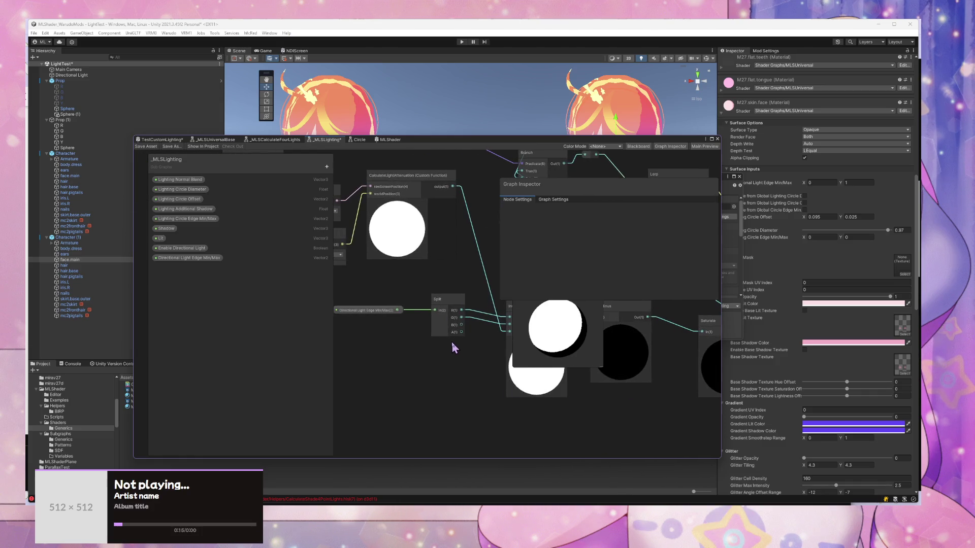
Step: Delete the Enable Directional Light edge into Branch Predicate and tick the inline predicate checkbox
drag(468, 350, 433, 384)
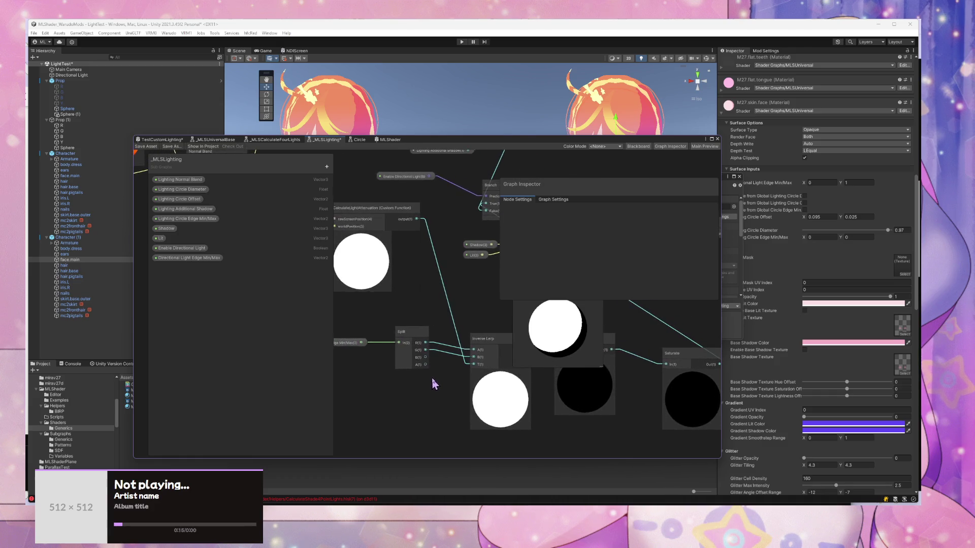
drag(421, 338, 429, 310)
click(451, 291)
key(Delete)
click(460, 301)
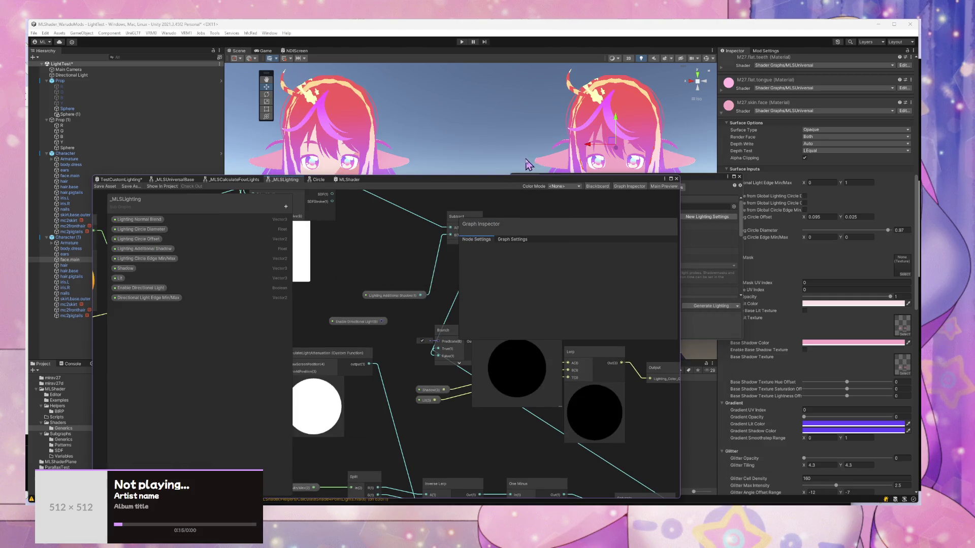
Step: Move the graph window to the lower left and the Lighting window to the lower right
drag(526, 183, 447, 286)
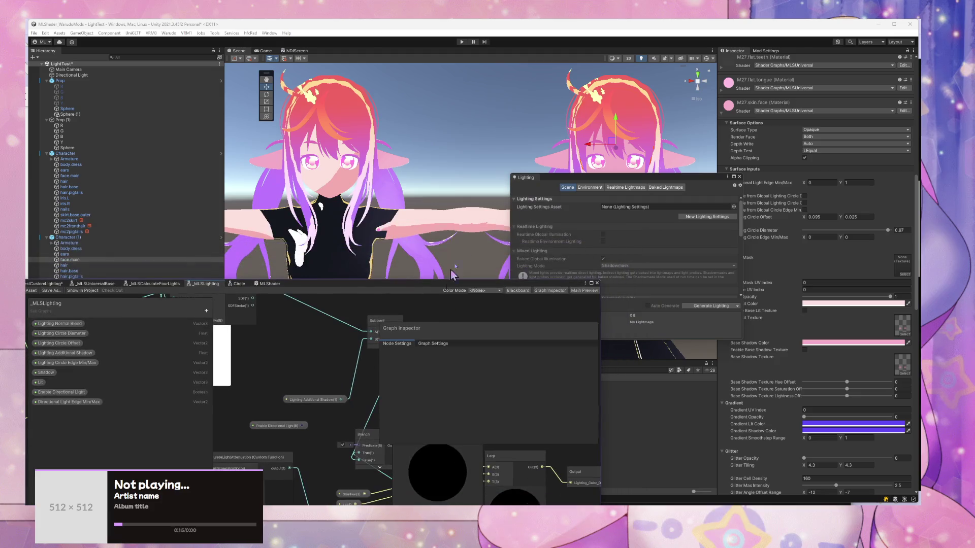
drag(675, 173, 710, 311)
scroll(down, 3)
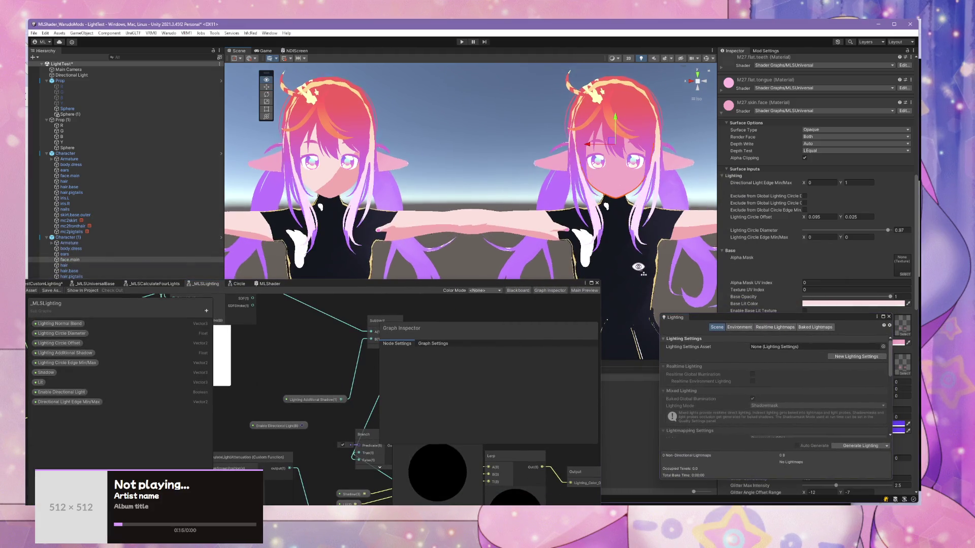
scroll(down, 3)
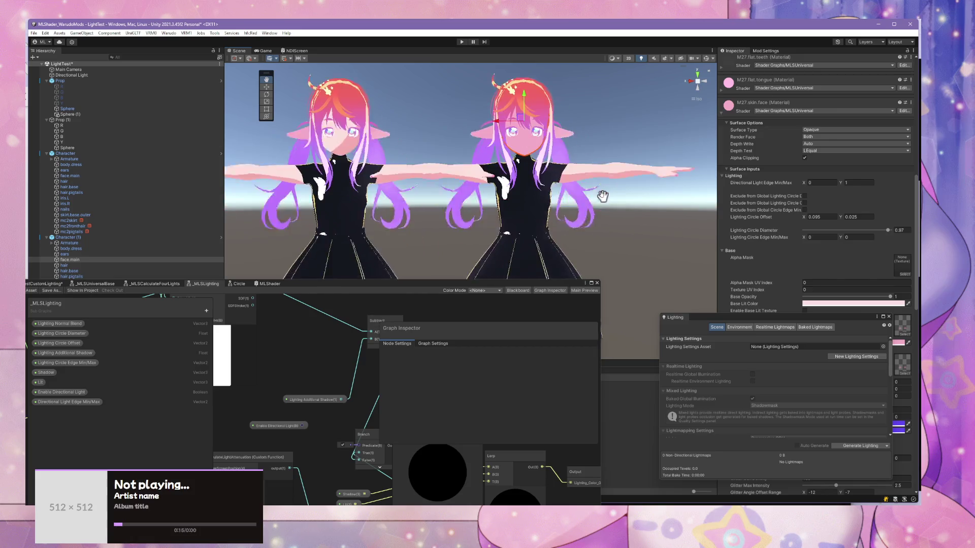
Step: Undo an accidental move of the pink floor plane with Ctrl+Z
scroll(down, 3)
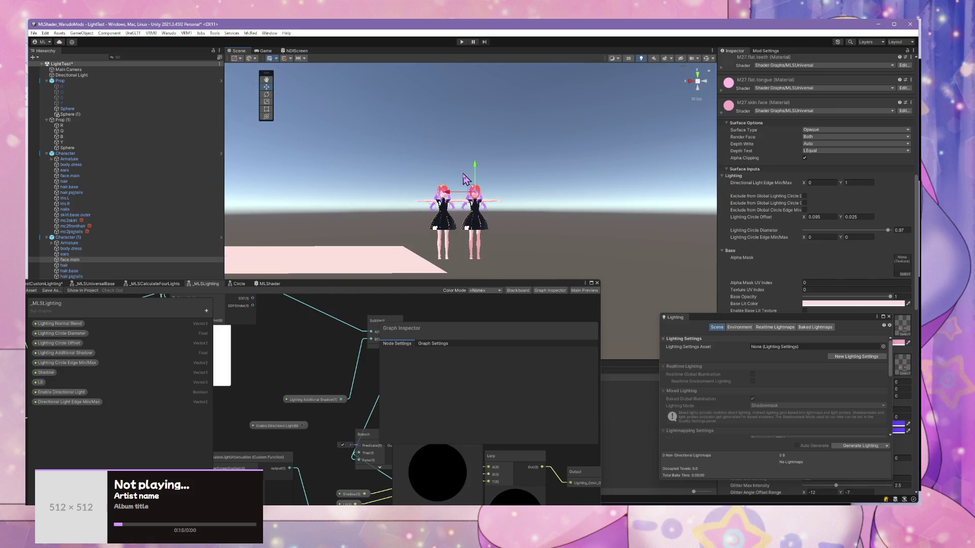
drag(457, 169, 364, 180)
click(307, 154)
drag(241, 186, 564, 196)
scroll(up, 3)
key(ctrl+z)
scroll(up, 3)
scroll(down, 3)
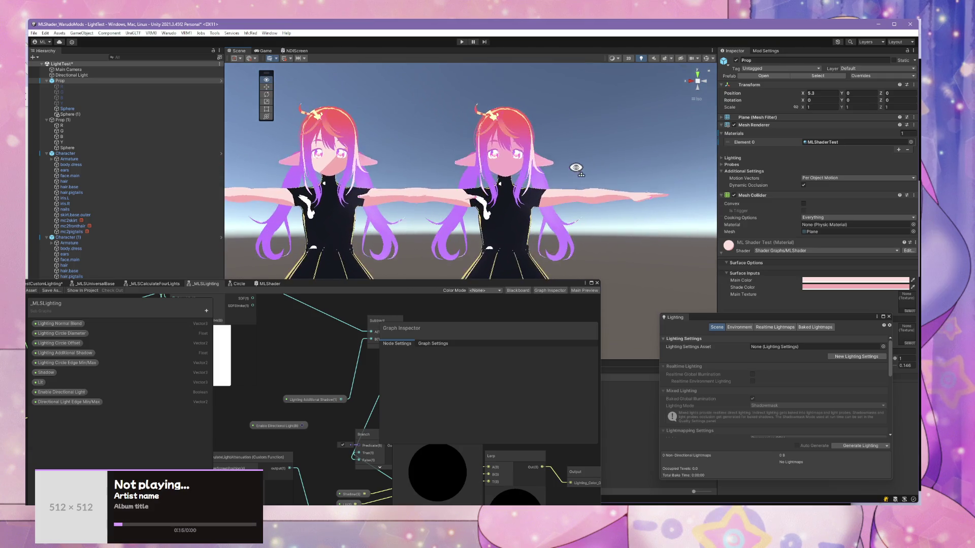
scroll(down, 3)
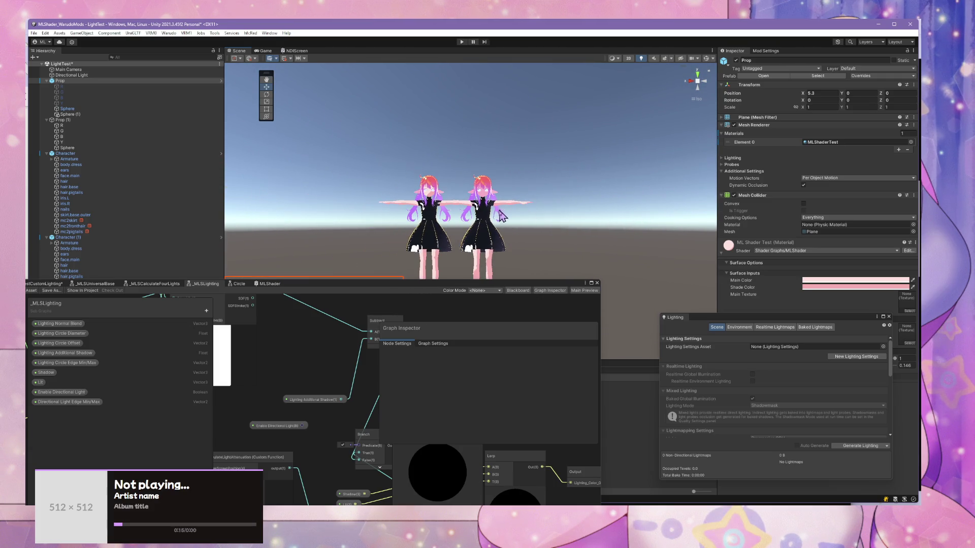
Step: Shift Character (1) slightly along X to position -0.681
click(494, 224)
click(117, 237)
drag(460, 243, 494, 243)
scroll(up, 3)
scroll(up, 3)
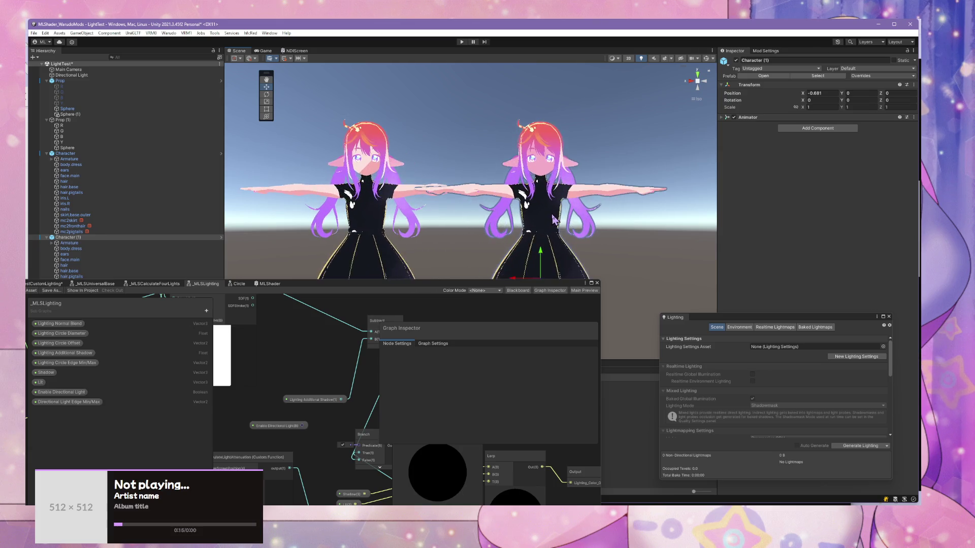
Step: Pan toward the characters and select the right character's face mesh to list its materials
drag(602, 199, 523, 234)
key(w)
click(567, 172)
drag(735, 319, 354, 350)
scroll(down, 3)
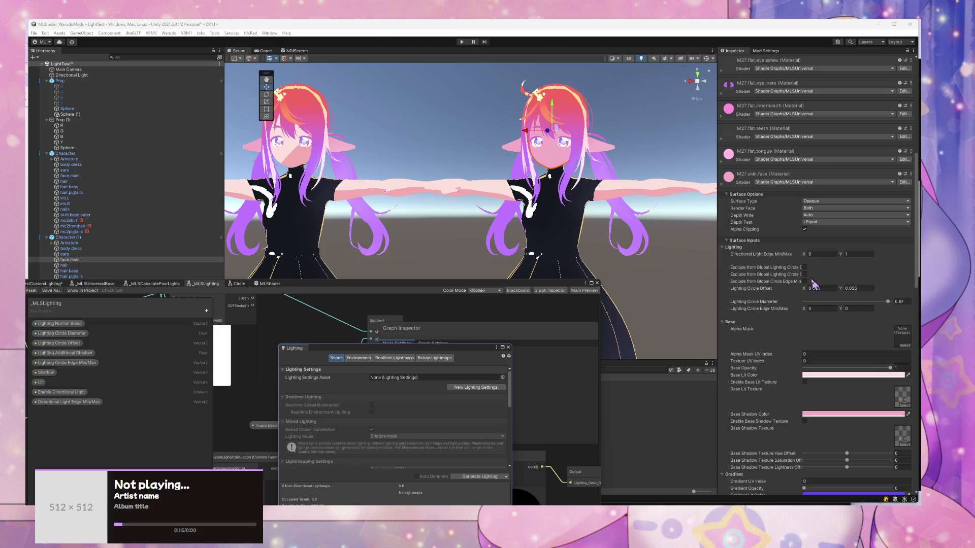
Step: Set the m27.skin.face Lighting Circle Offset X to 0.095
click(822, 288)
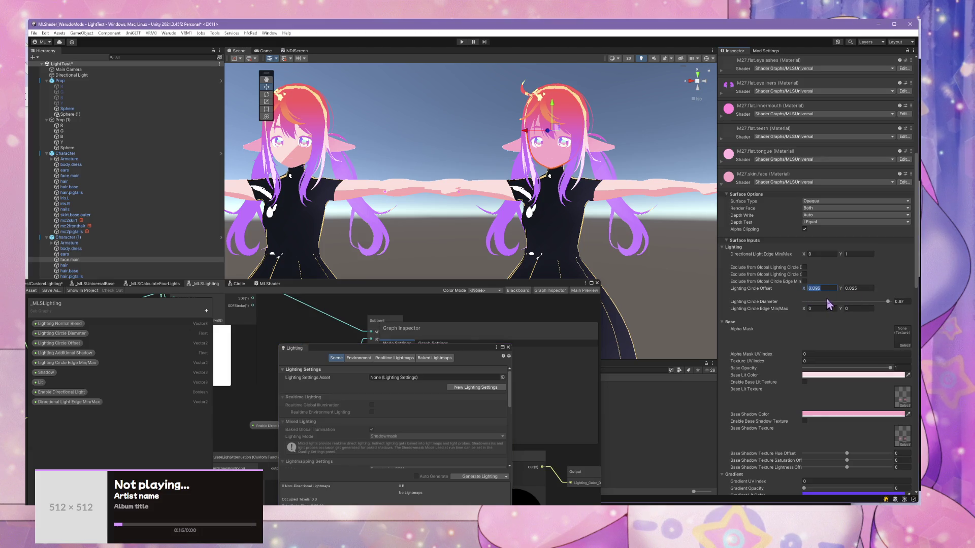
text(0)
text(.095)
click(558, 160)
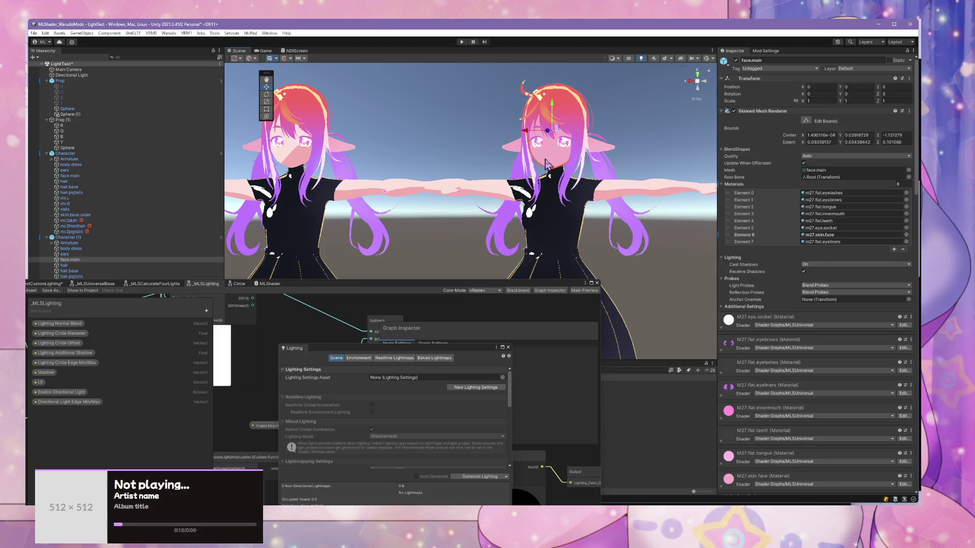
Step: Try Lighting Circle Edge Min/Max Y values of 1 and -3.01
scroll(down, 3)
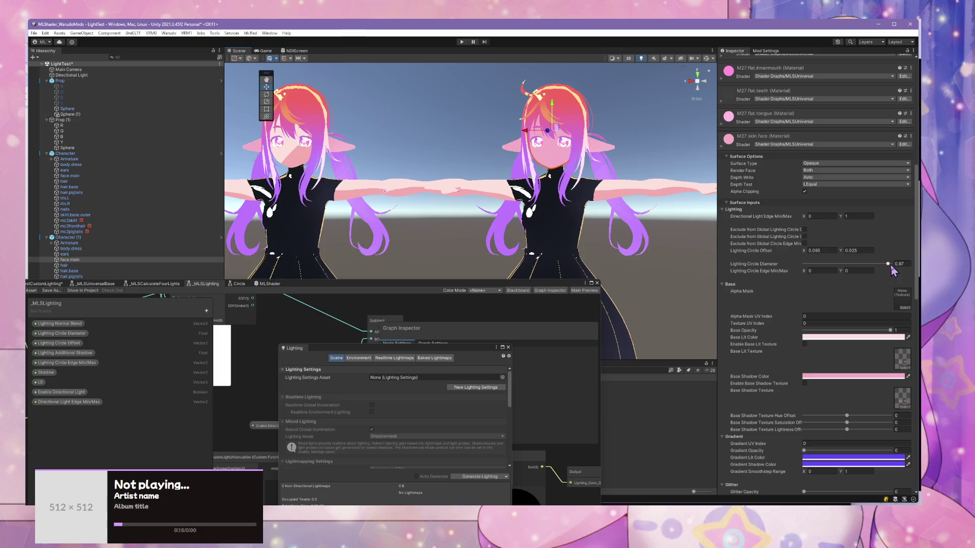
click(820, 251)
key(Tab)
text(1)
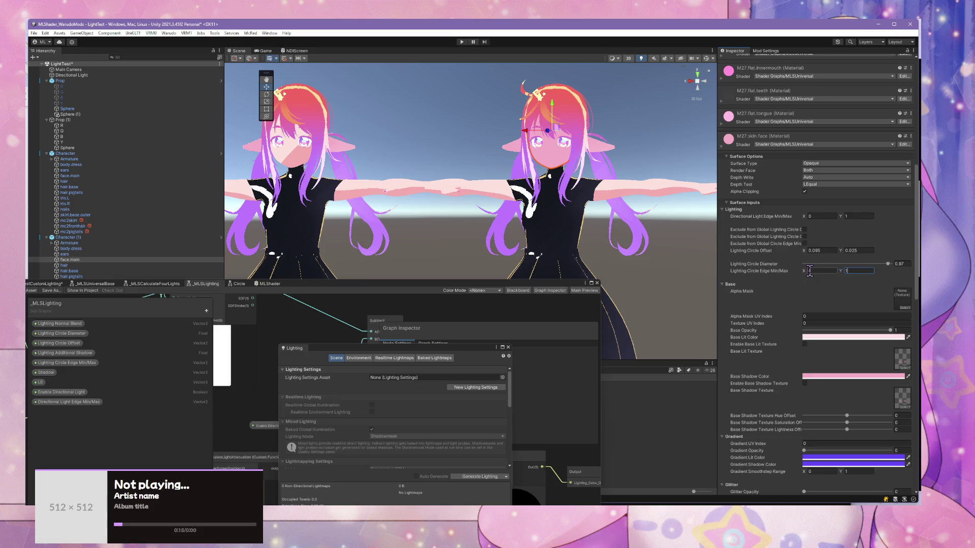
key(BackSpace)
key(BackSpace)
key(BackSpace)
text(-3.01)
key(BackSpace)
key(BackSpace)
key(BackSpace)
Step: Enter 1 for Lighting Circle Edge Y and raise Directional Light Edge Max to 1.85
text(1)
drag(844, 222, 812, 222)
drag(568, 203, 542, 216)
scroll(up, 3)
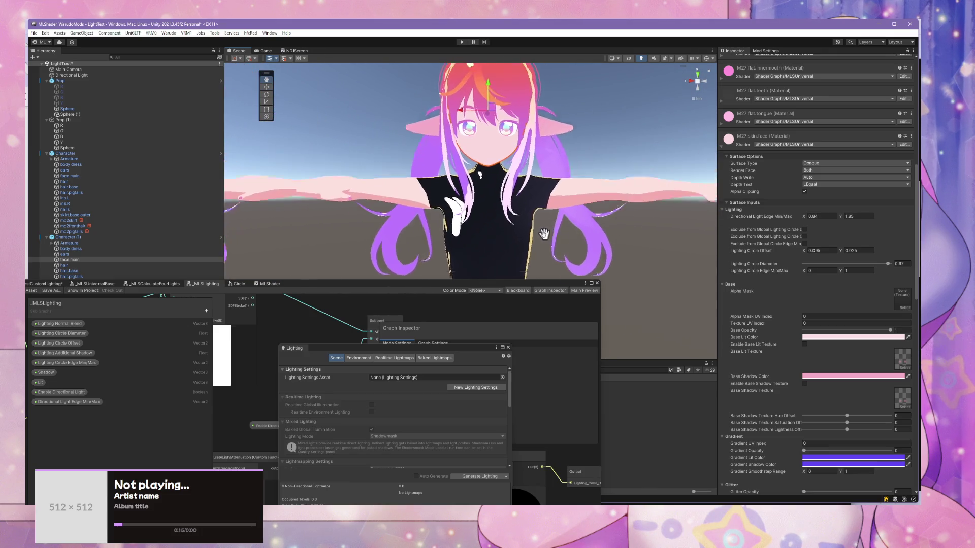
scroll(up, 3)
scroll(down, 3)
Step: Orbit around both characters to review the shading, ending in a straight front view
drag(548, 253, 576, 254)
scroll(up, 3)
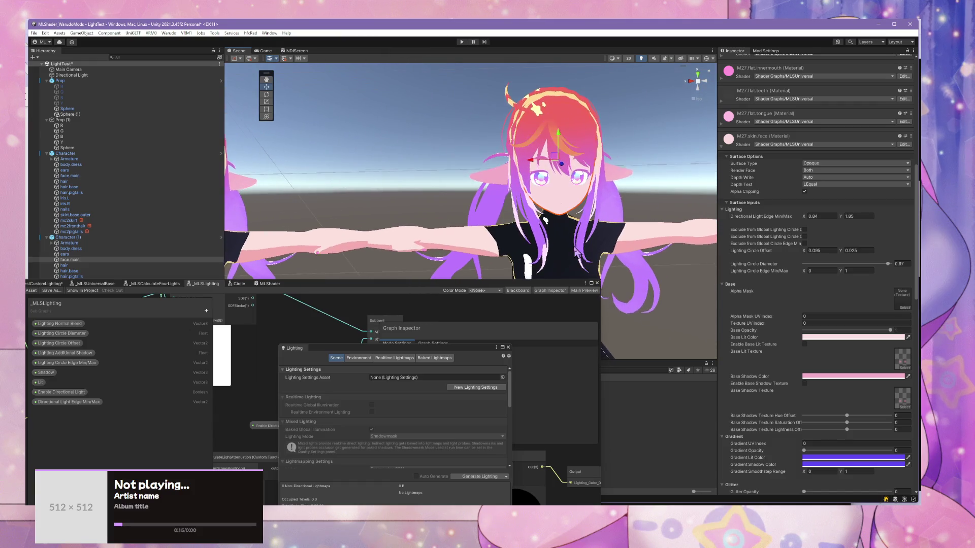
scroll(down, 3)
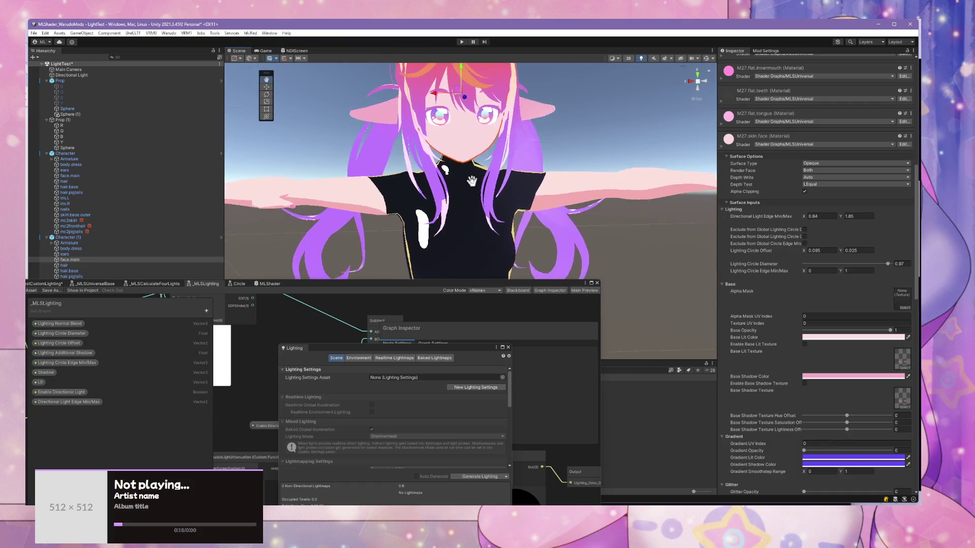
drag(584, 231, 498, 177)
scroll(up, 3)
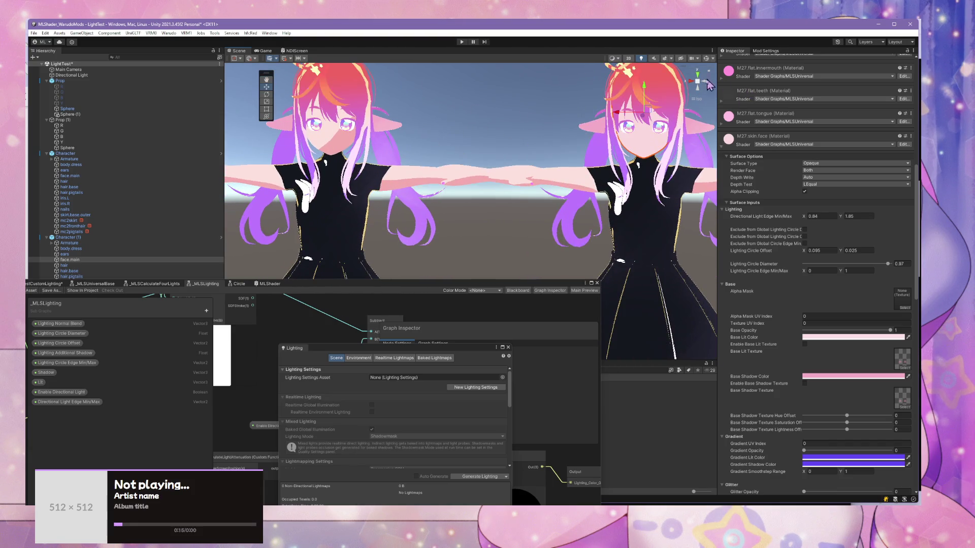
click(706, 81)
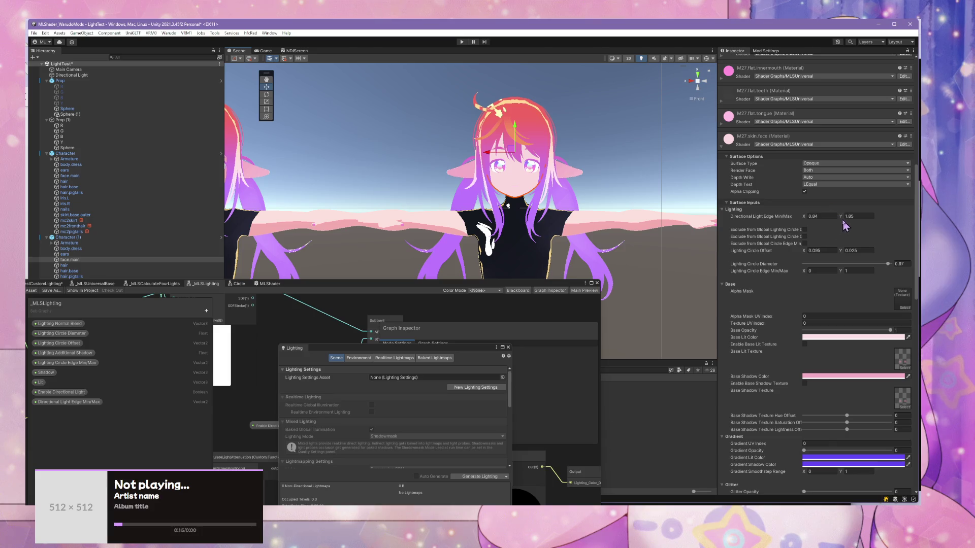
Step: Lower the Directional Light Edge Min from 0.84 to 0, then select the character's dress
click(795, 216)
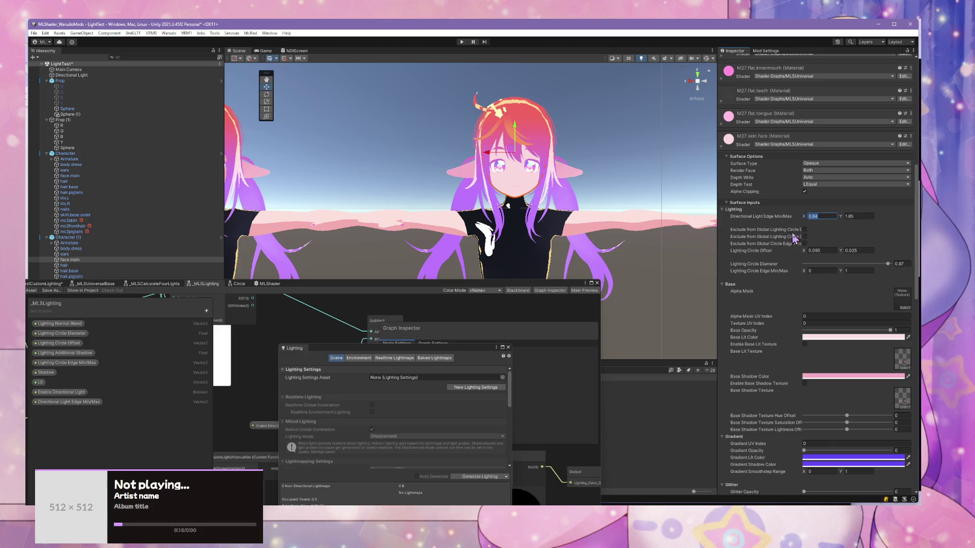
text(0)
text(1)
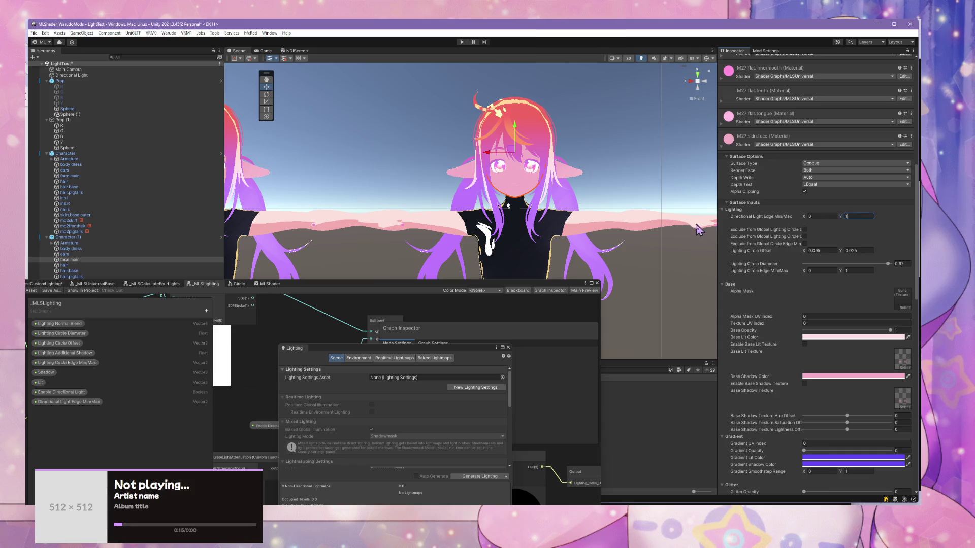
click(582, 228)
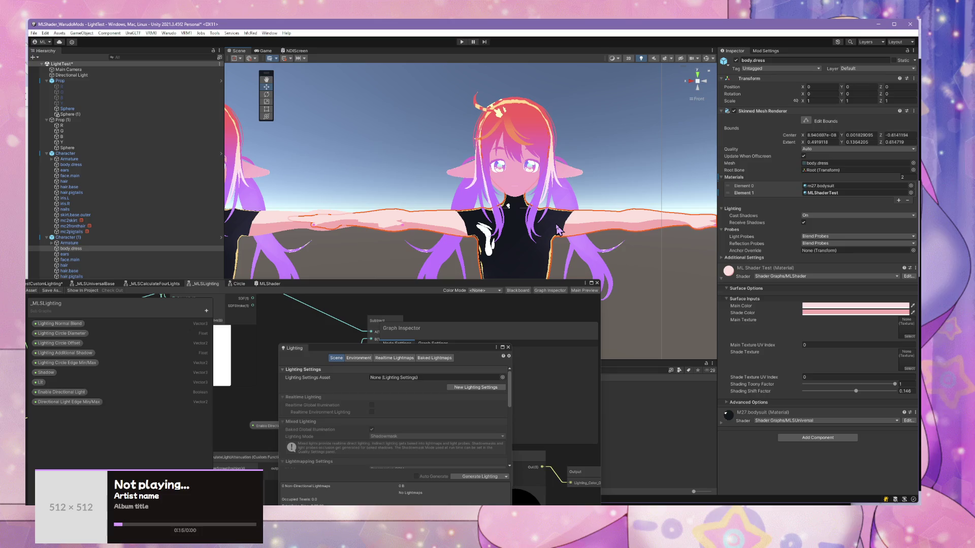
Step: Expand the M27.bodysuit material's settings and pan to a higher, wider view of both characters
scroll(down, 3)
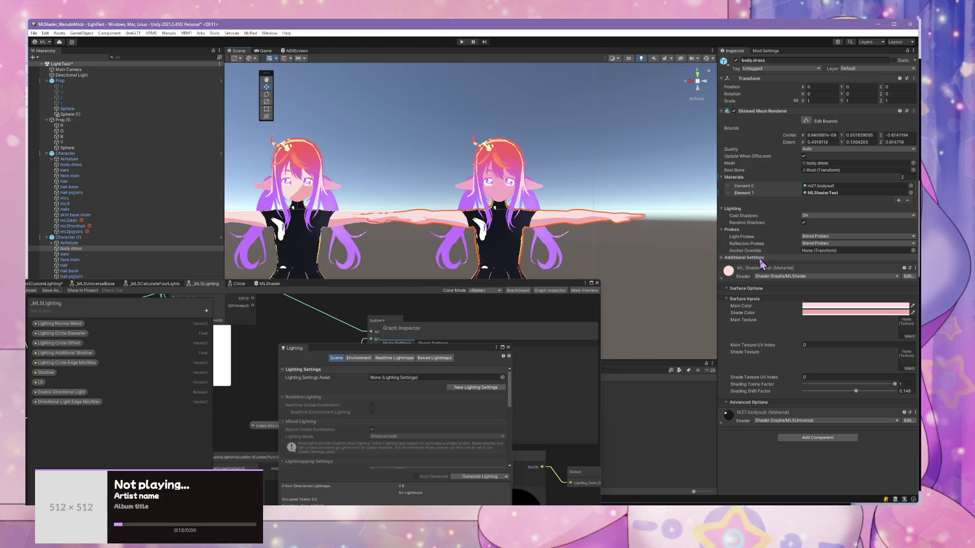
click(722, 425)
scroll(down, 3)
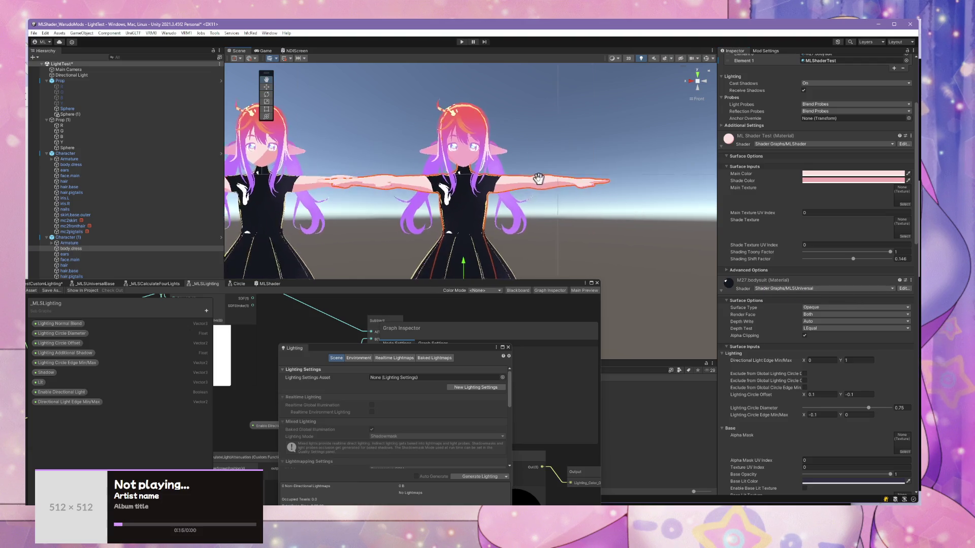
scroll(up, 3)
drag(567, 215, 447, 296)
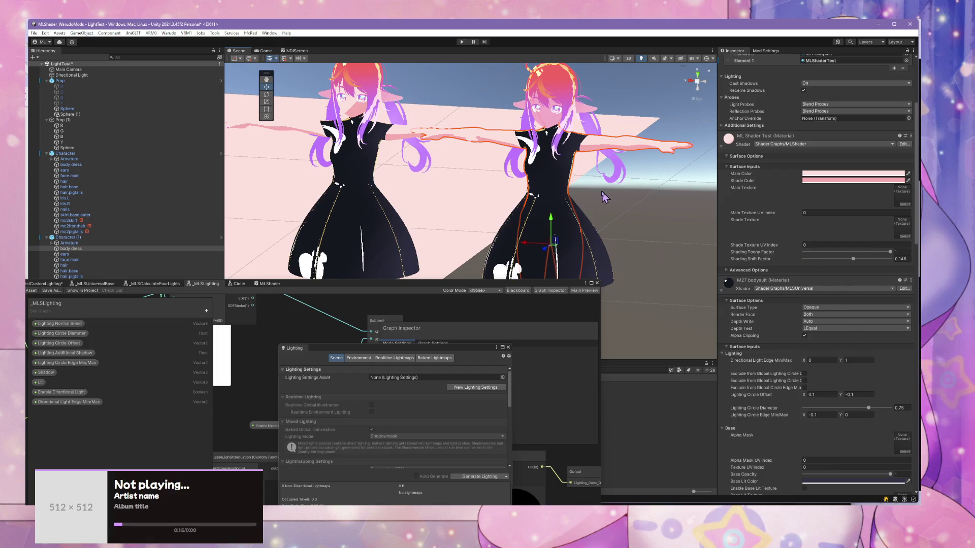
scroll(up, 3)
scroll(down, 3)
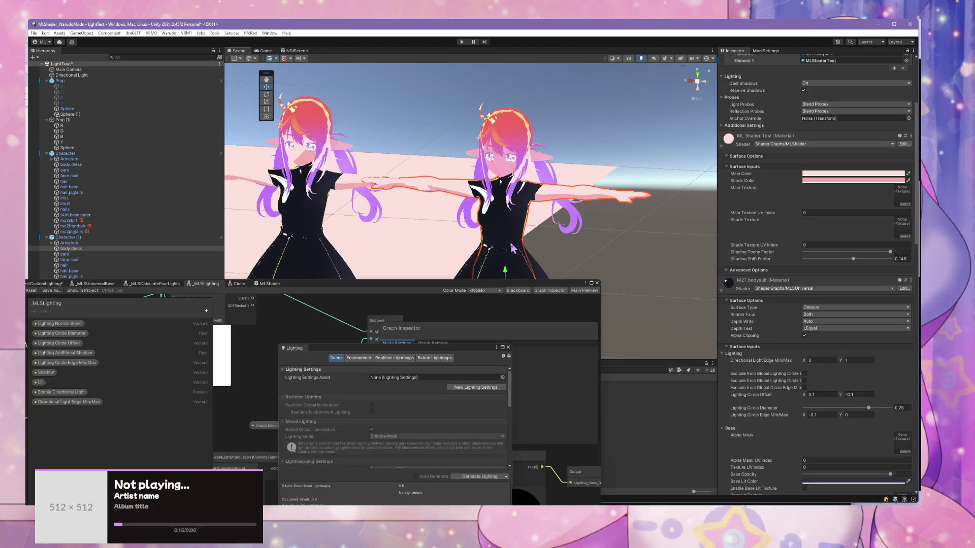
Step: Orbit to show the horizon and return the Scene view to perspective projection around both characters
drag(512, 247, 609, 178)
scroll(up, 3)
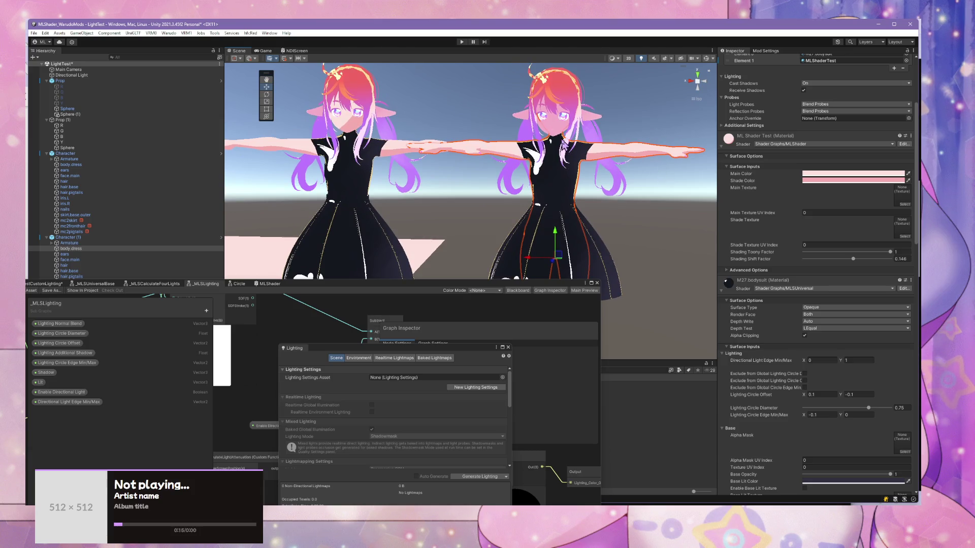
click(697, 80)
scroll(up, 3)
scroll(up, 3)
scroll(down, 3)
drag(593, 173, 597, 167)
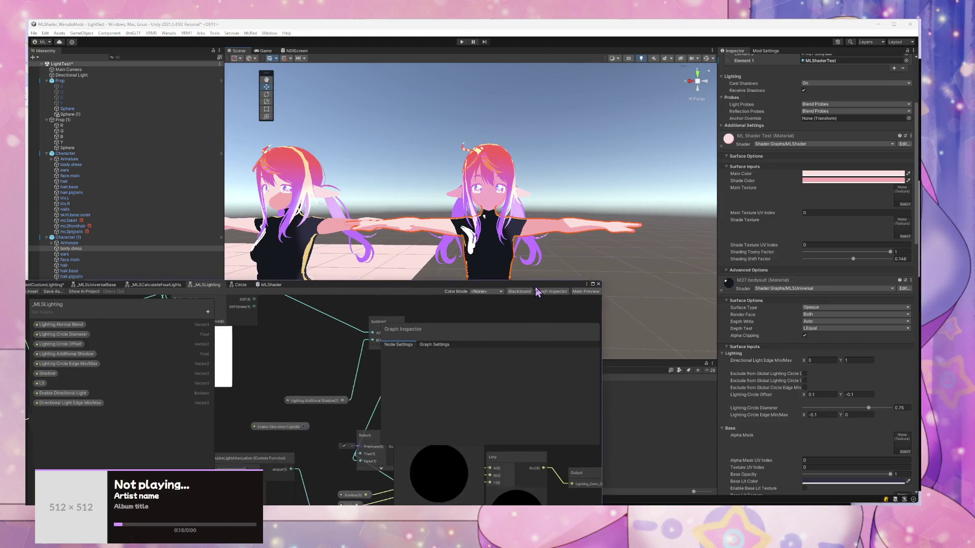
Step: Connect Enable Directional Light to the Branch node's Predicate in _MLSLighting and save the subgraph
drag(586, 235, 538, 233)
drag(462, 347, 537, 134)
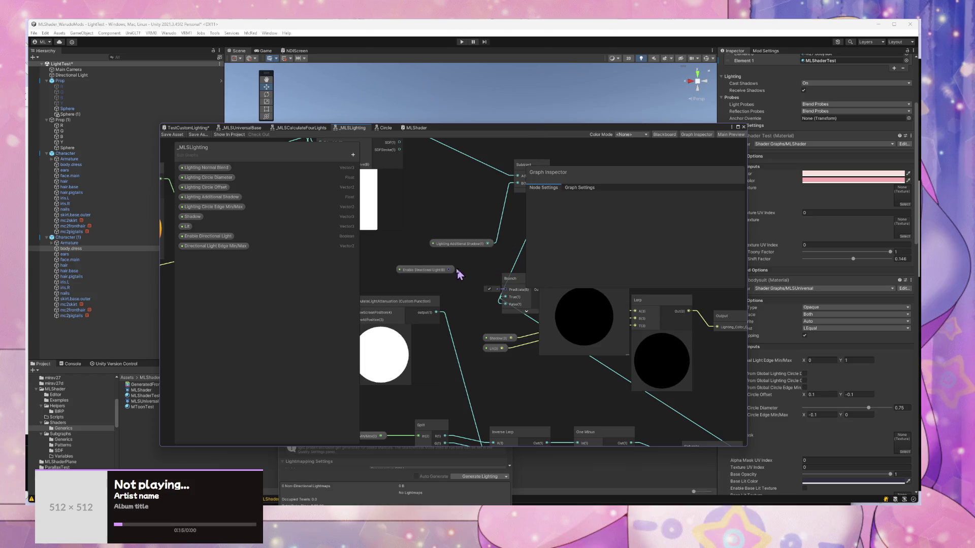
drag(449, 270, 502, 289)
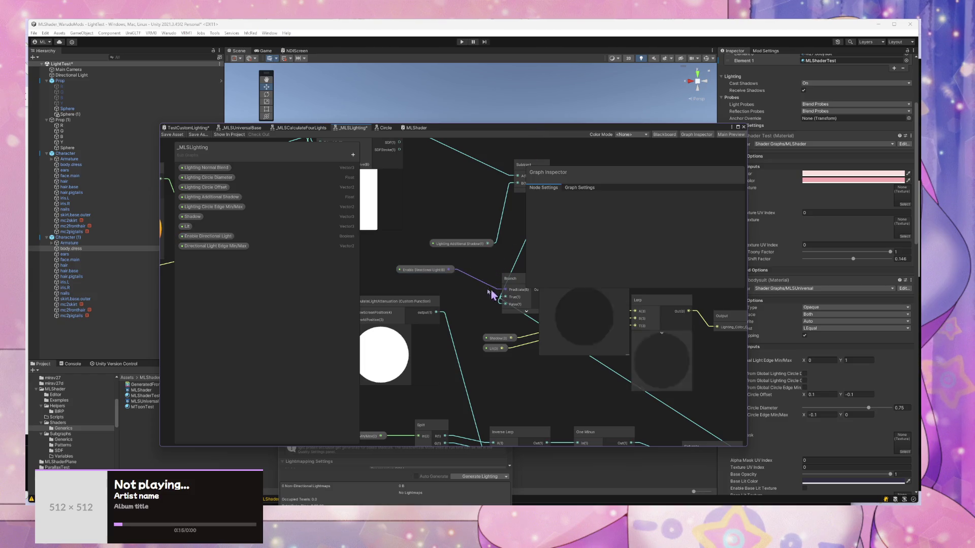
click(172, 135)
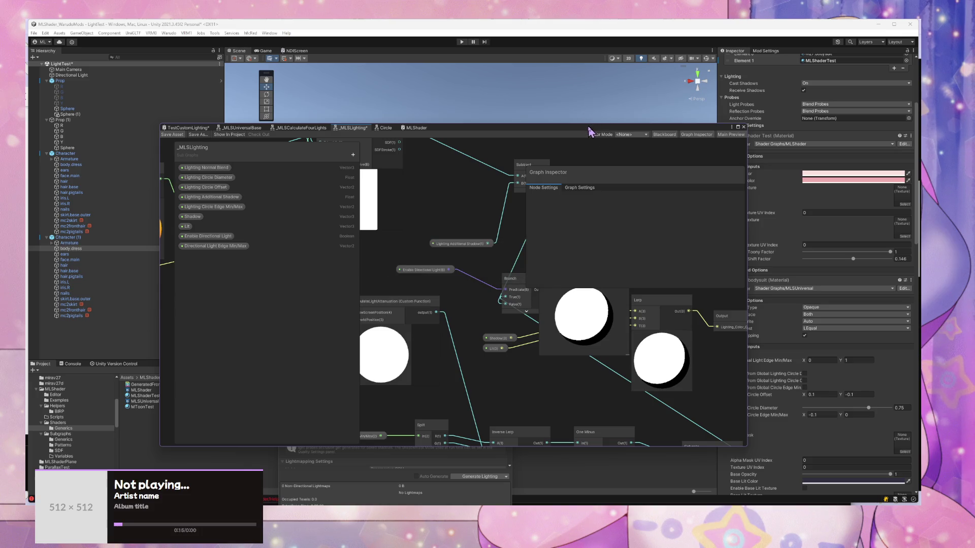
drag(589, 131, 495, 309)
key(f)
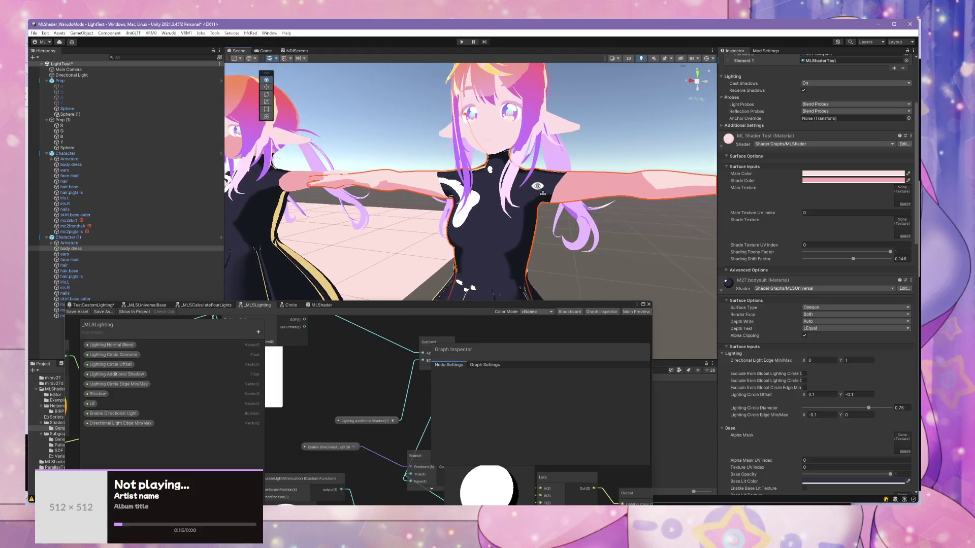
click(508, 145)
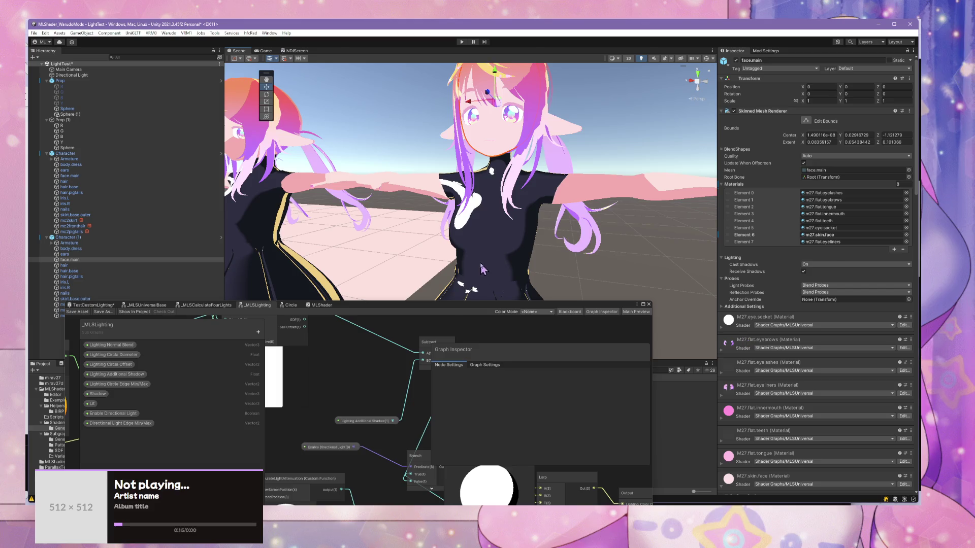
scroll(down, 3)
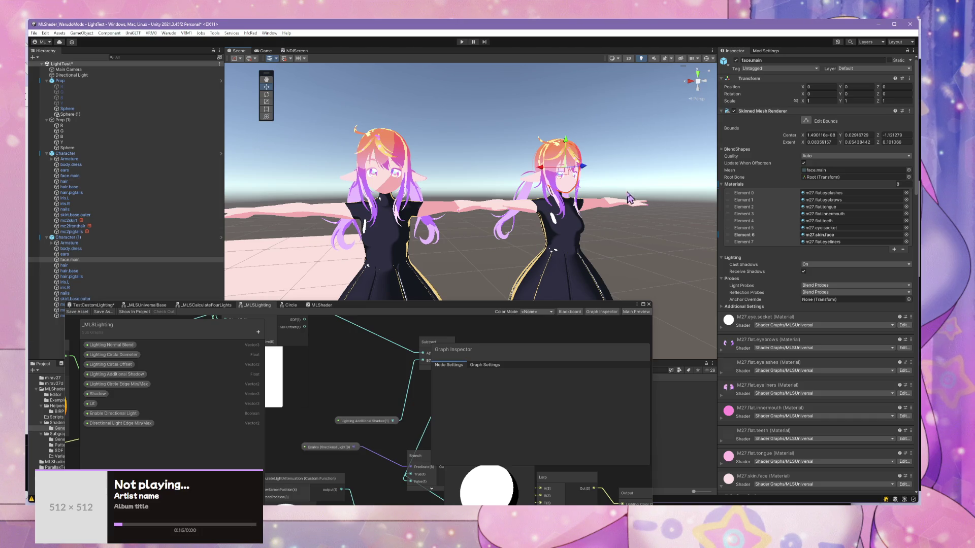
key(f)
drag(466, 205, 572, 182)
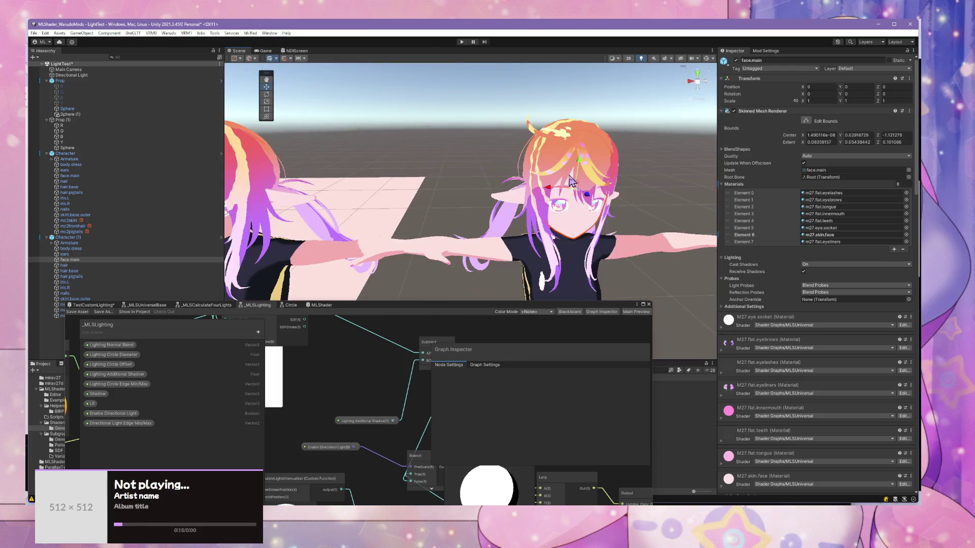
scroll(down, 3)
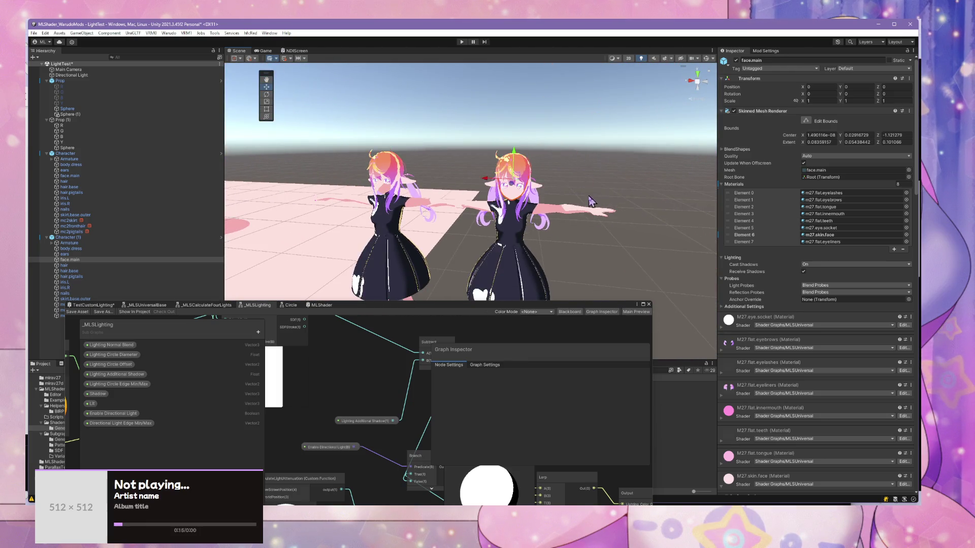
scroll(up, 3)
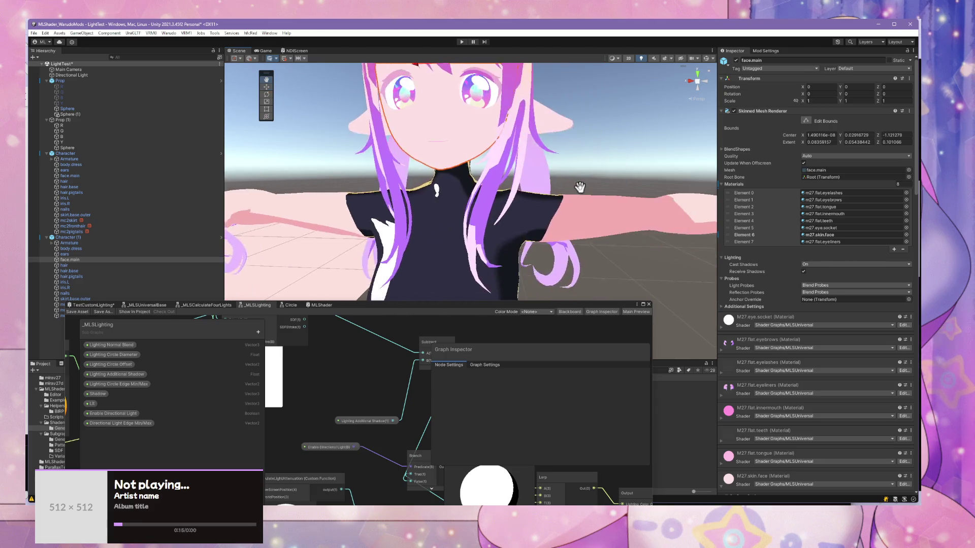
scroll(up, 3)
key(alt+Tab)
Step: Switch GitHub Desktop's current repository to MLShader
key(ctrl+t)
text(mtoon)
click(679, 242)
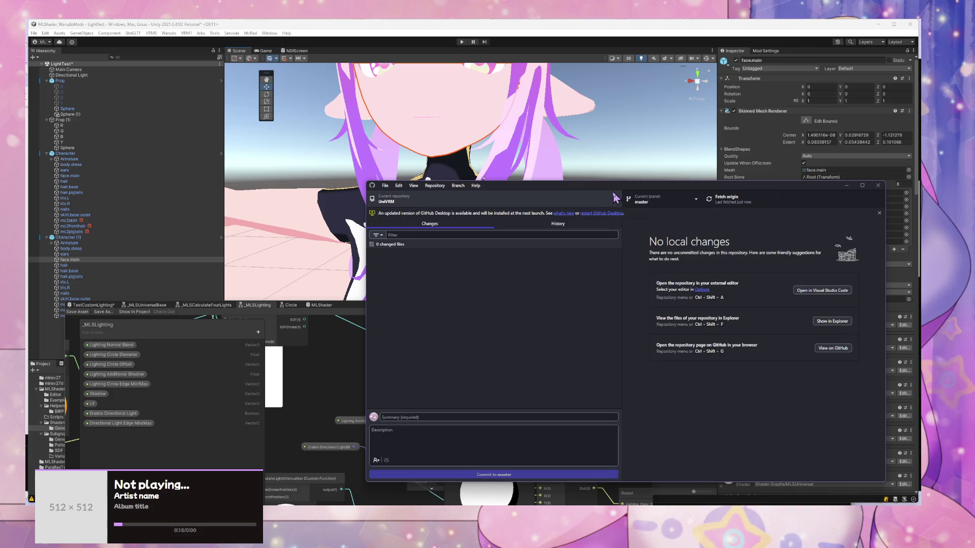
click(452, 202)
key(BackSpace)
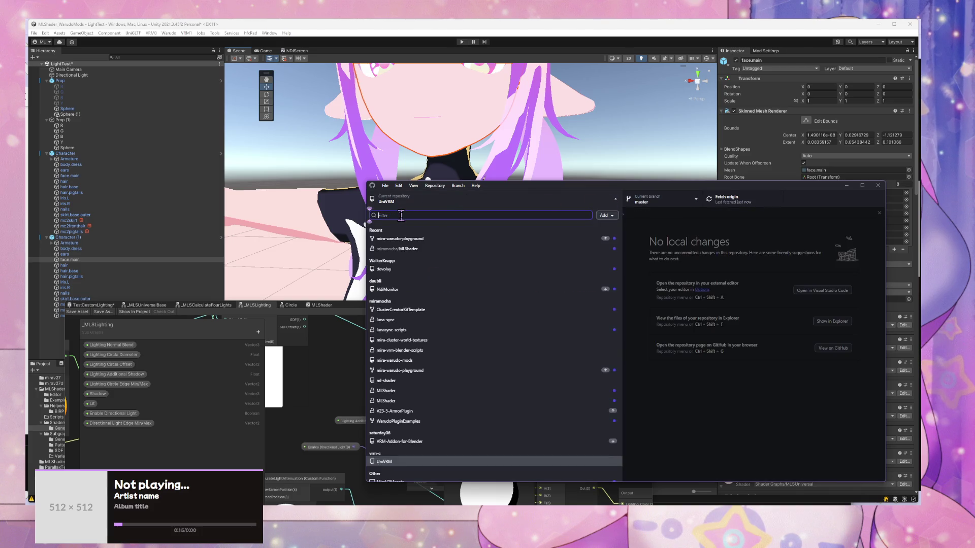
click(426, 249)
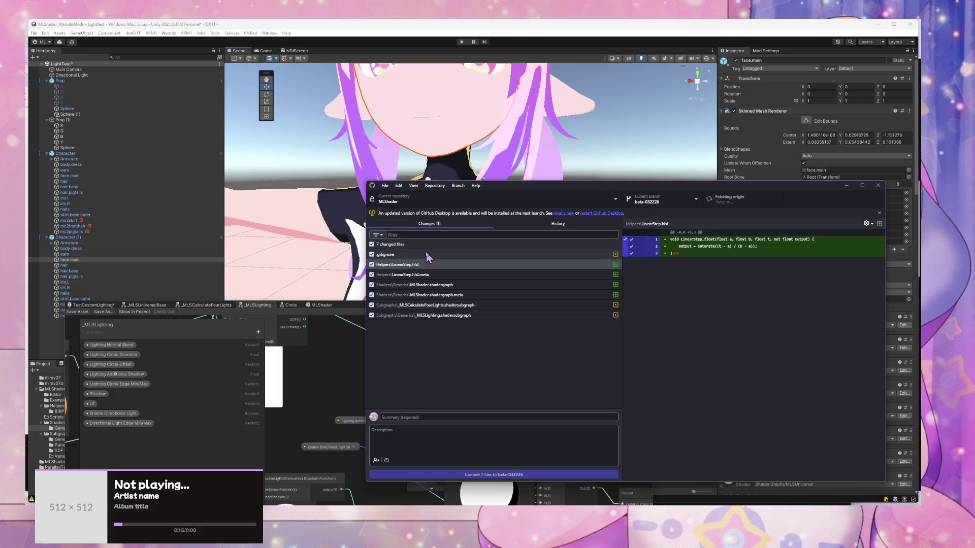
Step: Review the GetMainLightDirection meta, GetMainLightDirection.hlsl and MLShader.shadergraph diffs, then return to Unity
click(508, 271)
click(488, 264)
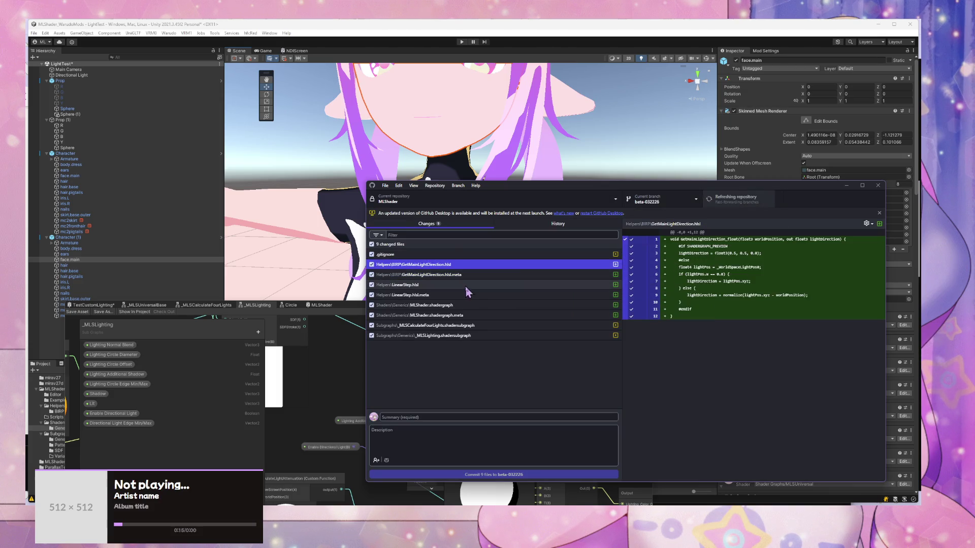
click(505, 305)
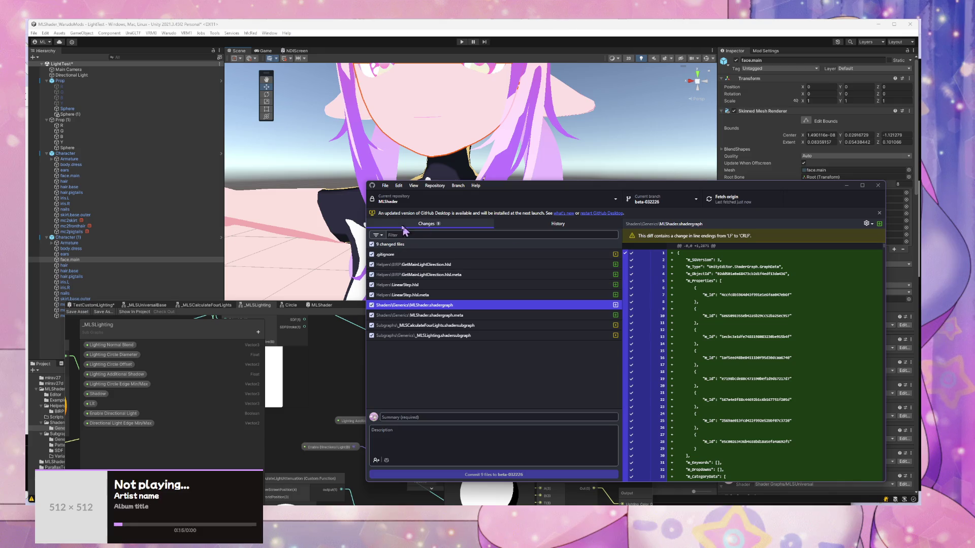
click(348, 356)
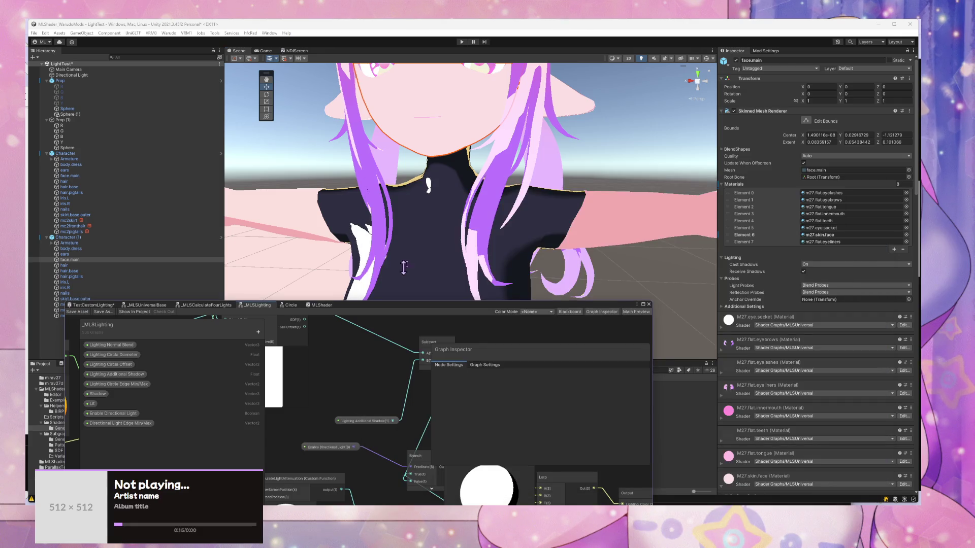
Step: Select the character's face.main mesh and inspect its materials in the Inspector
scroll(down, 3)
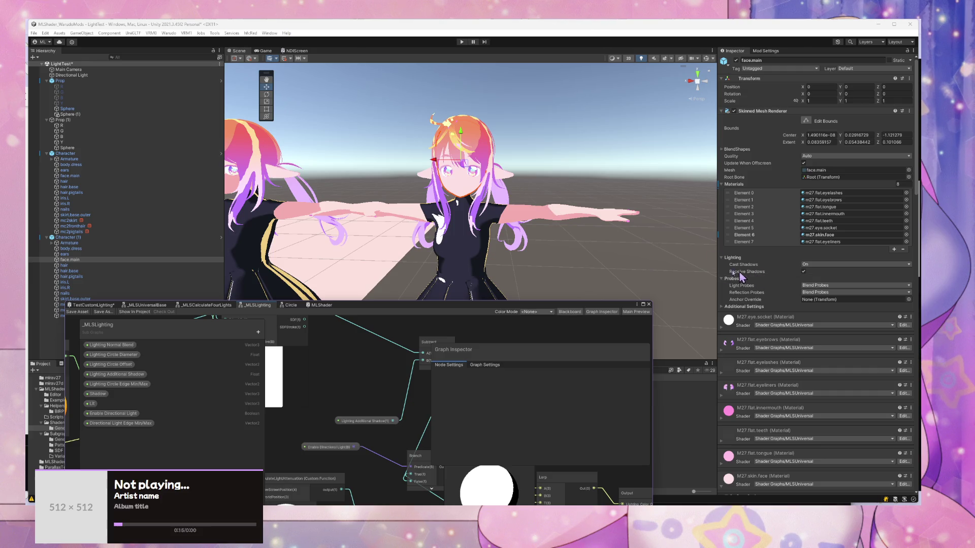
drag(482, 232, 488, 229)
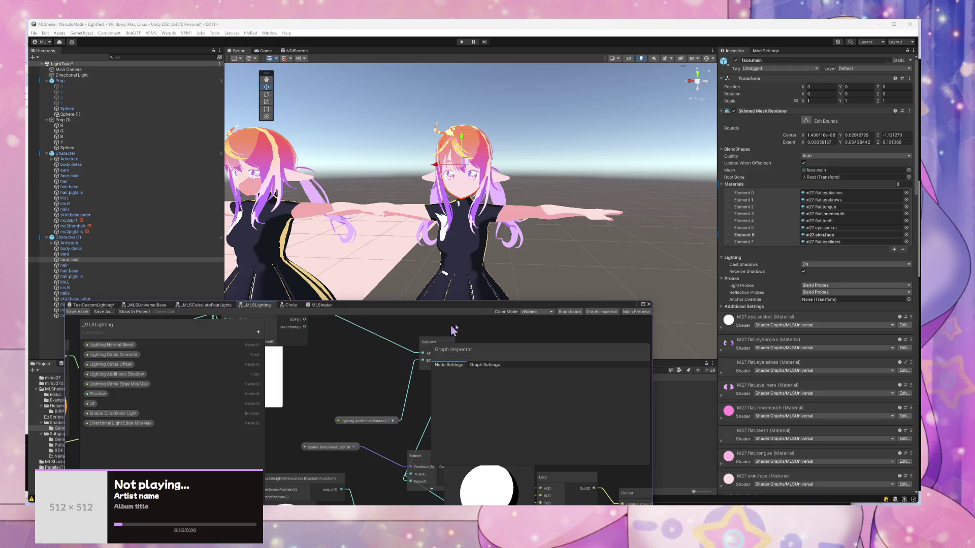
scroll(down, 3)
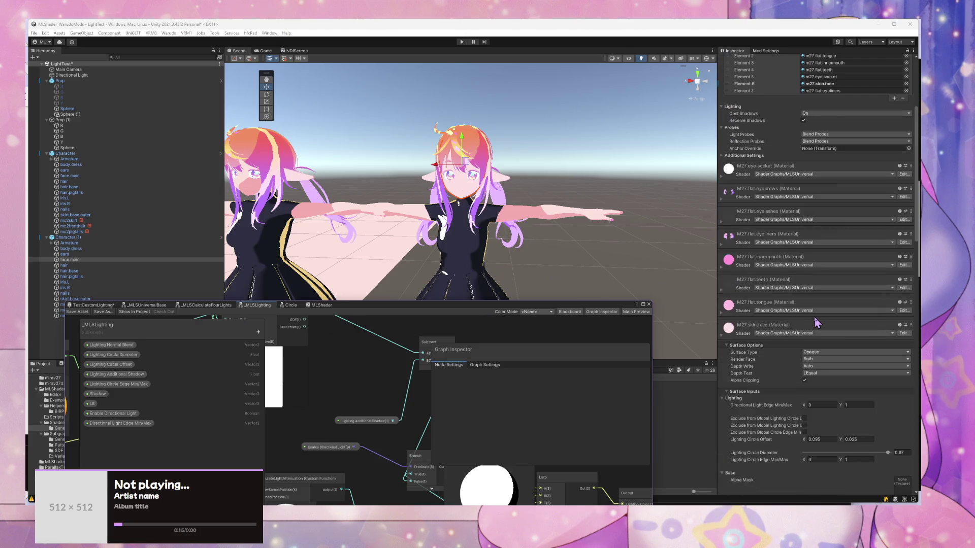
scroll(down, 3)
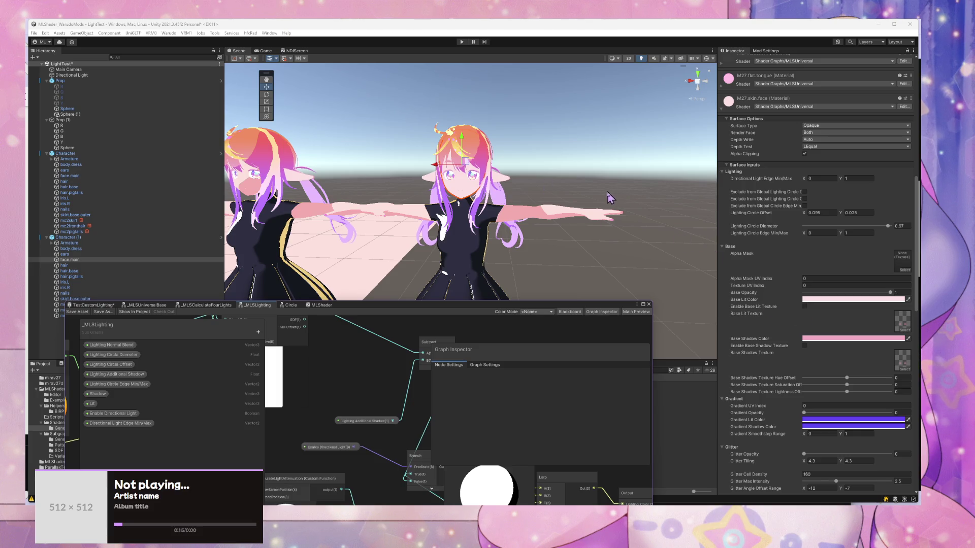
scroll(up, 3)
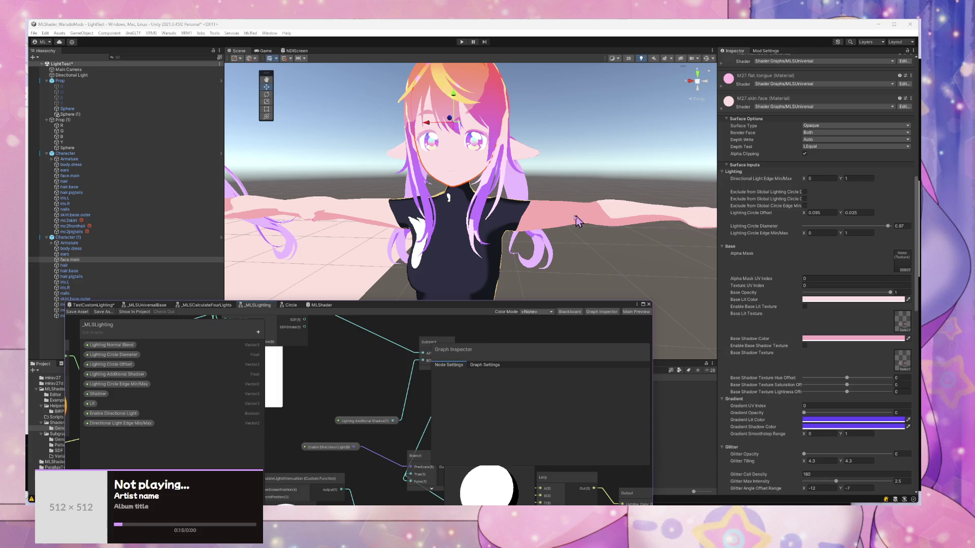
click(442, 170)
click(443, 172)
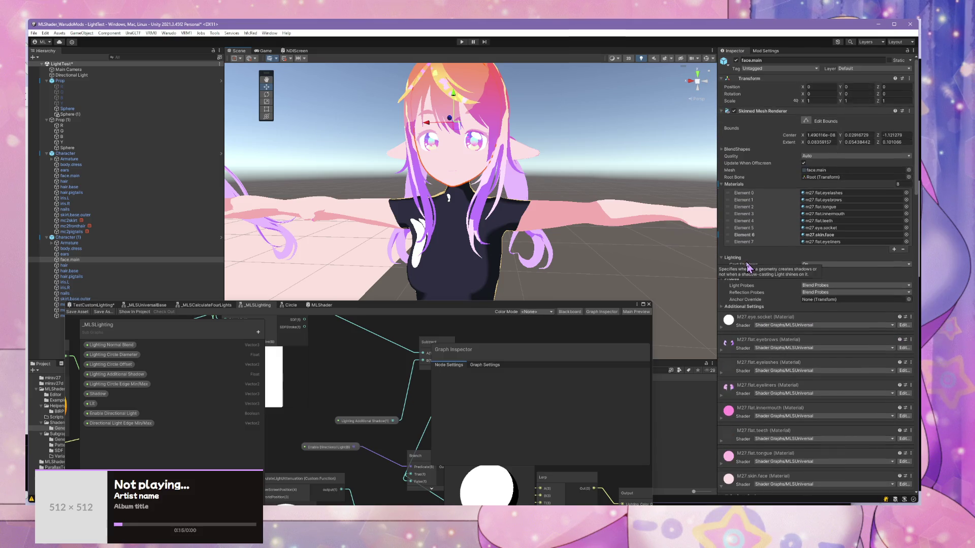
scroll(down, 3)
scroll(down, 3)
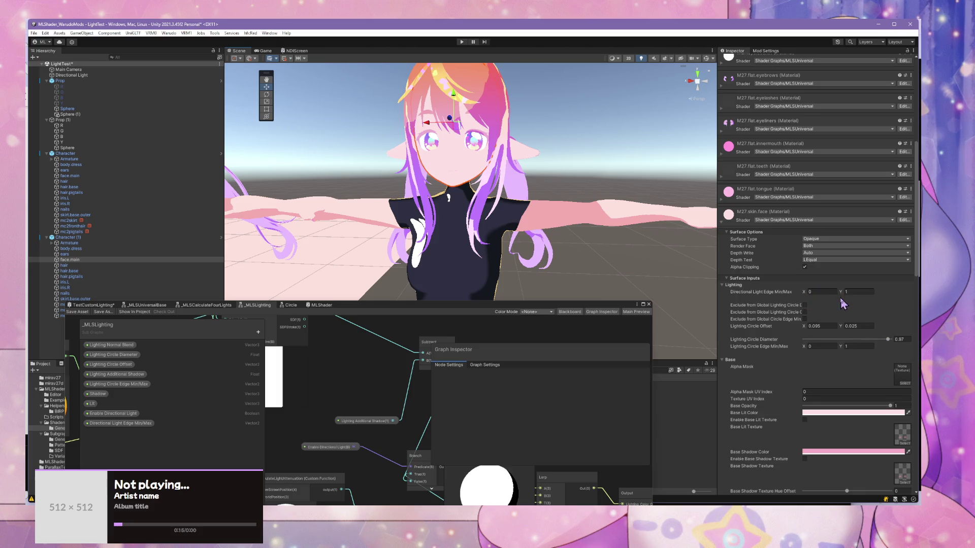
Step: Select the right character's body.dress mesh and frame it in the Scene view
drag(562, 280, 507, 278)
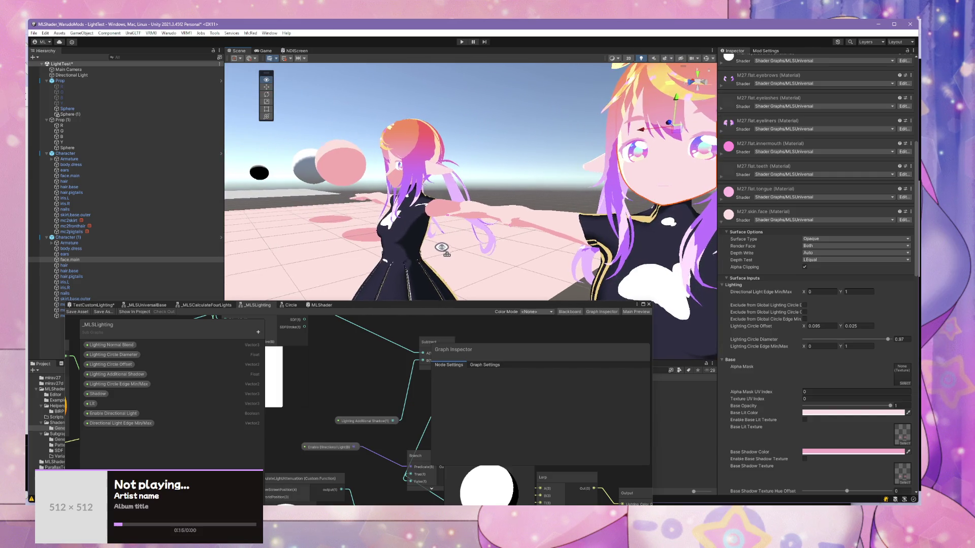
drag(576, 254, 526, 235)
click(543, 219)
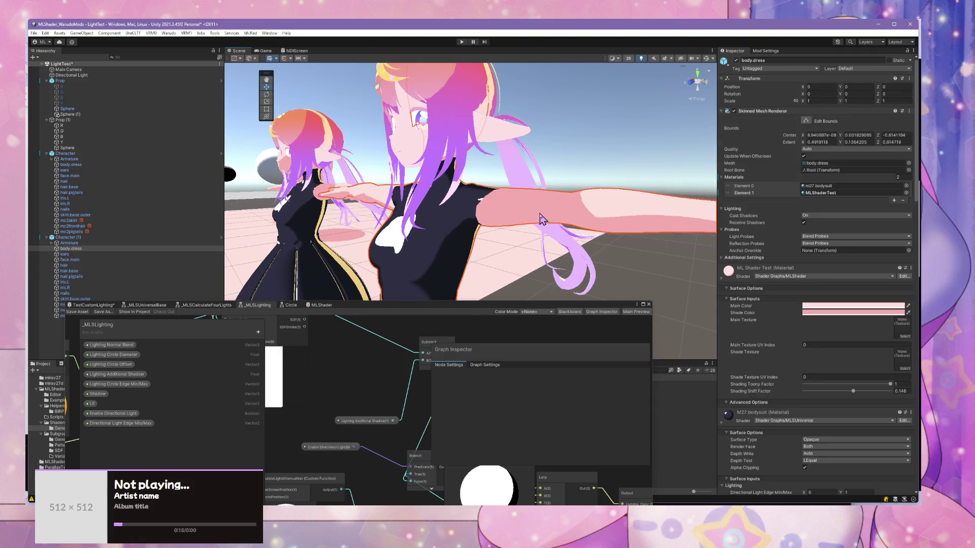
key(f)
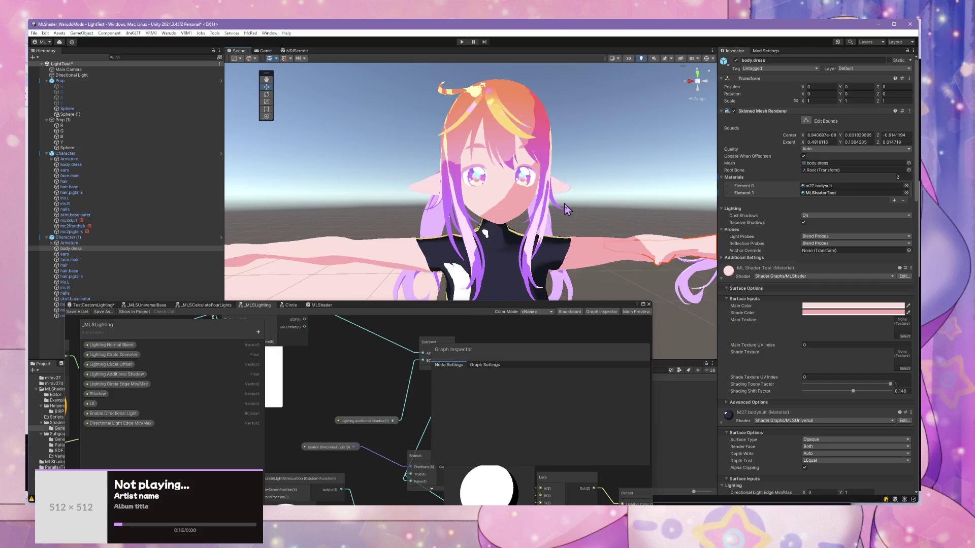
scroll(down, 3)
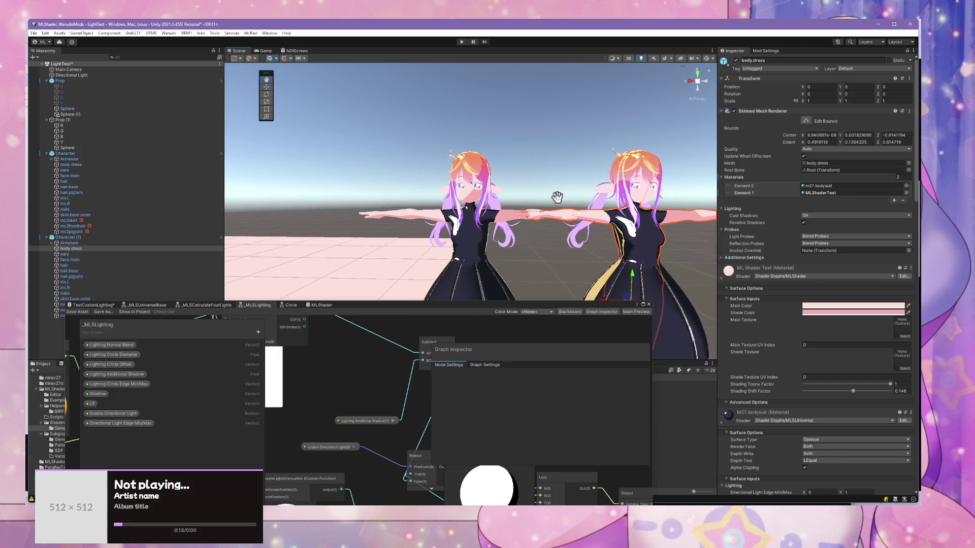
scroll(up, 3)
scroll(up, 3)
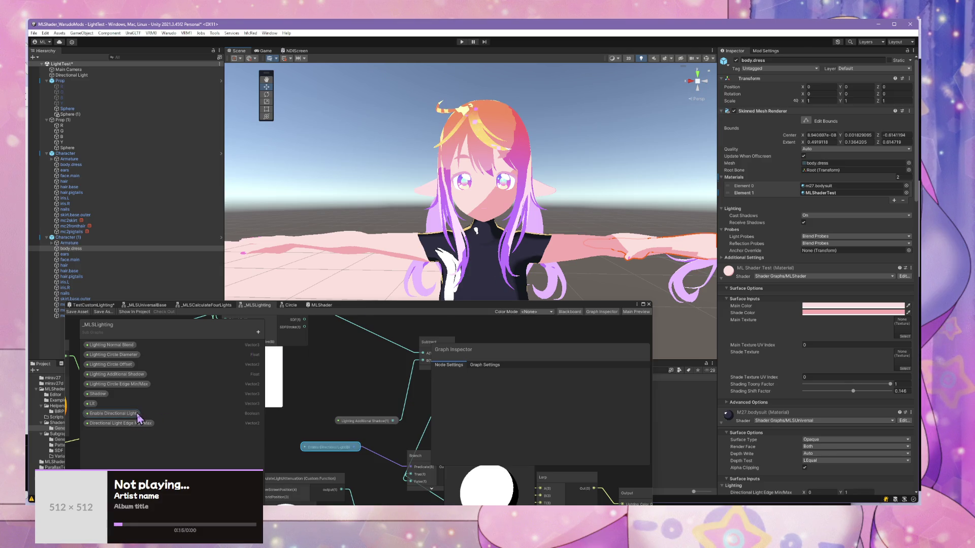
Step: Delete the Directional Light Edge Min/Max property, confirming the sub graph change, then view the MLShader graph
right_click(131, 424)
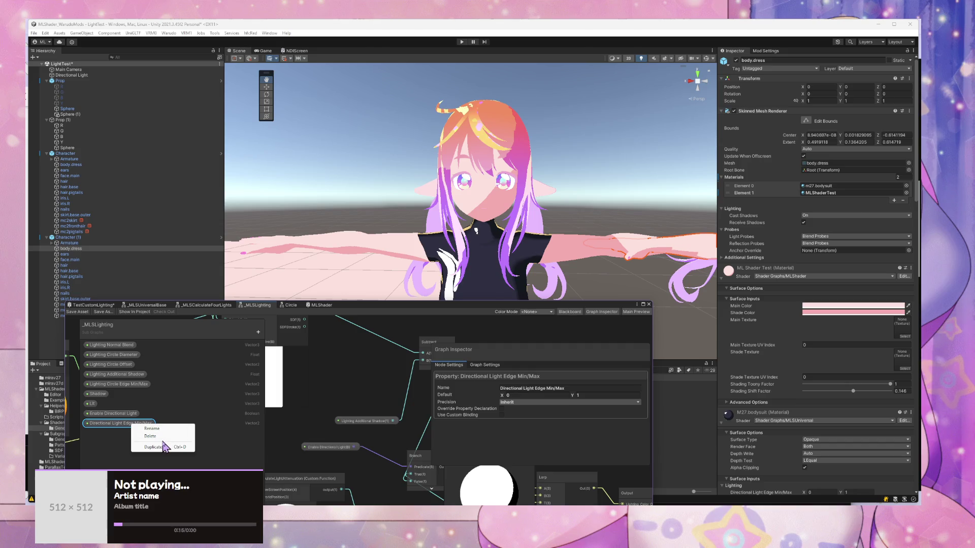
click(166, 437)
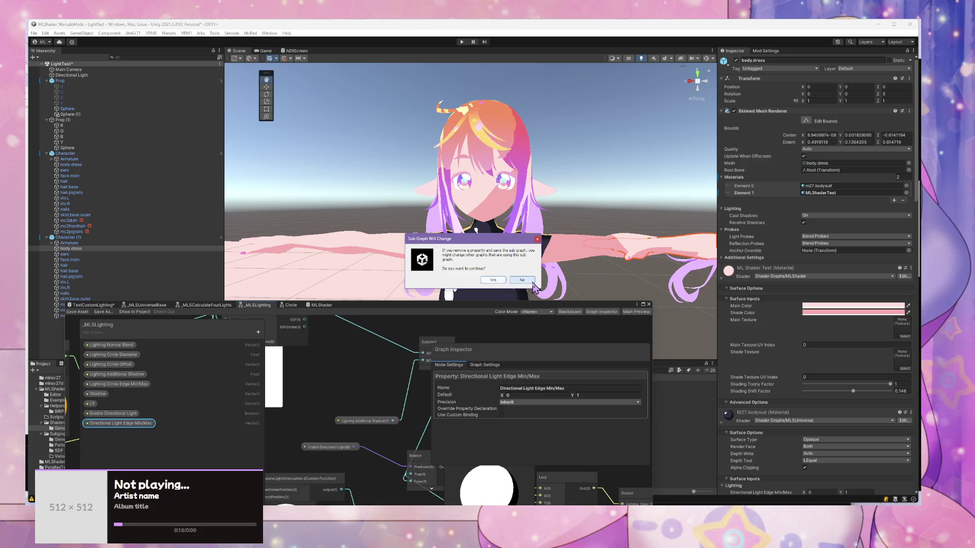
click(493, 281)
click(84, 306)
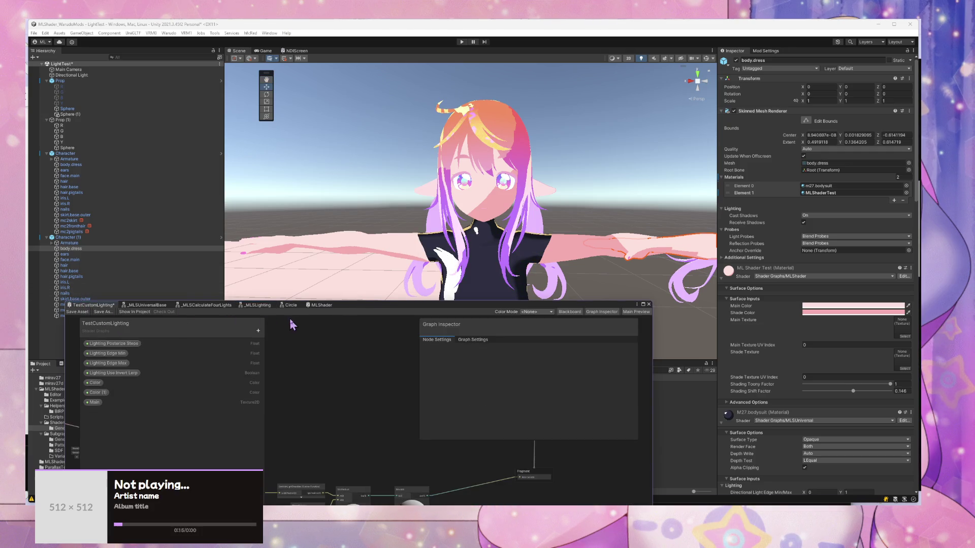
click(315, 306)
Step: Enlarge the MLShader graph to inspect LinearStep and Blend, then move it aside for the assets
drag(516, 417, 360, 326)
drag(438, 302, 437, 247)
drag(386, 315, 330, 391)
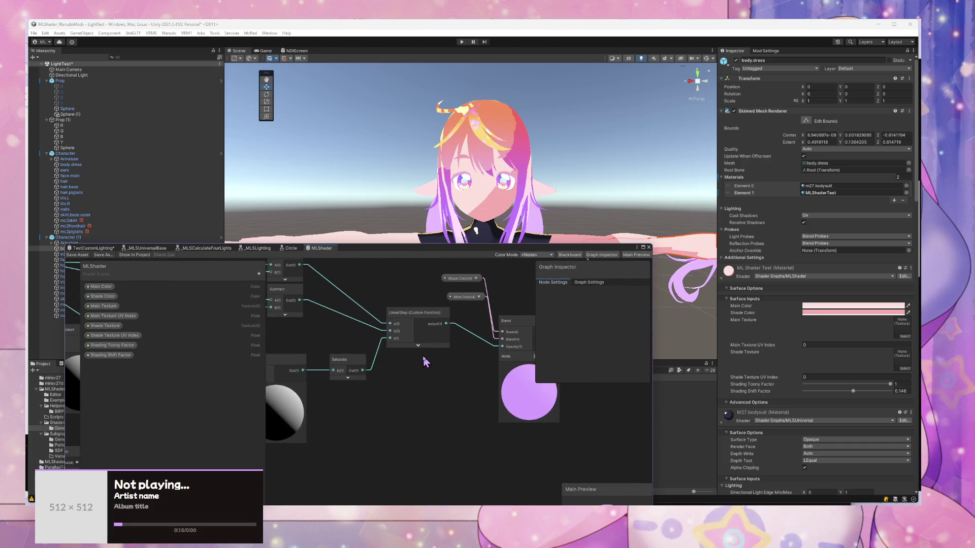
scroll(down, 3)
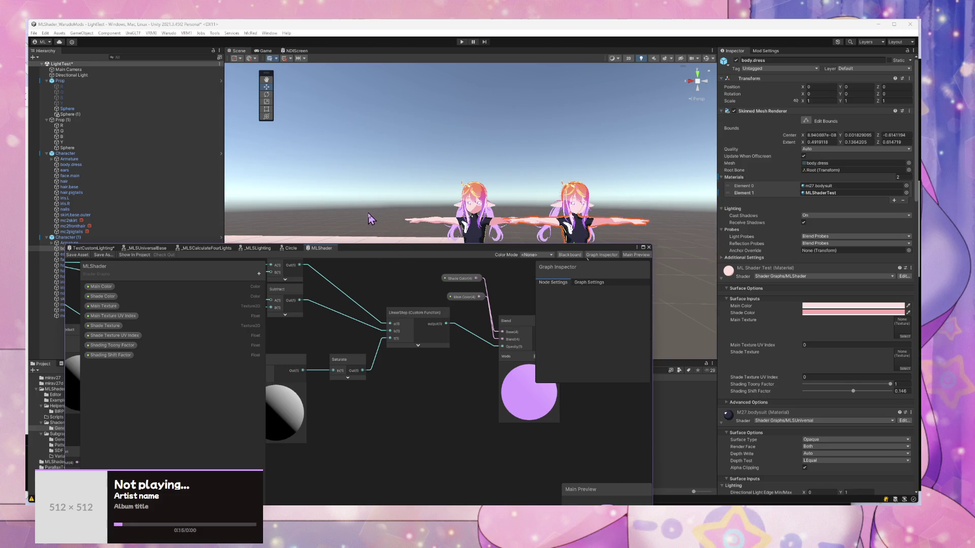
key(f)
drag(325, 443, 442, 437)
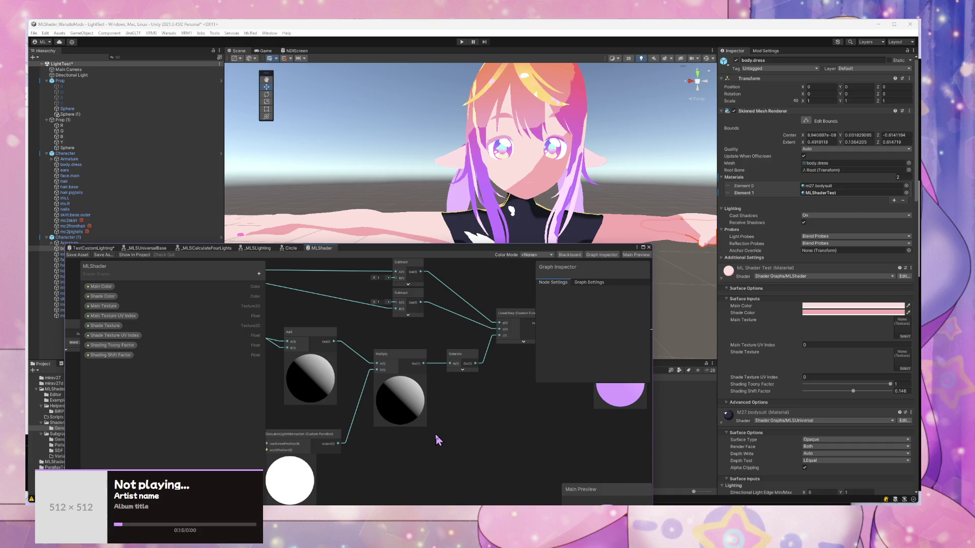
drag(411, 101, 558, 124)
drag(472, 253, 919, 289)
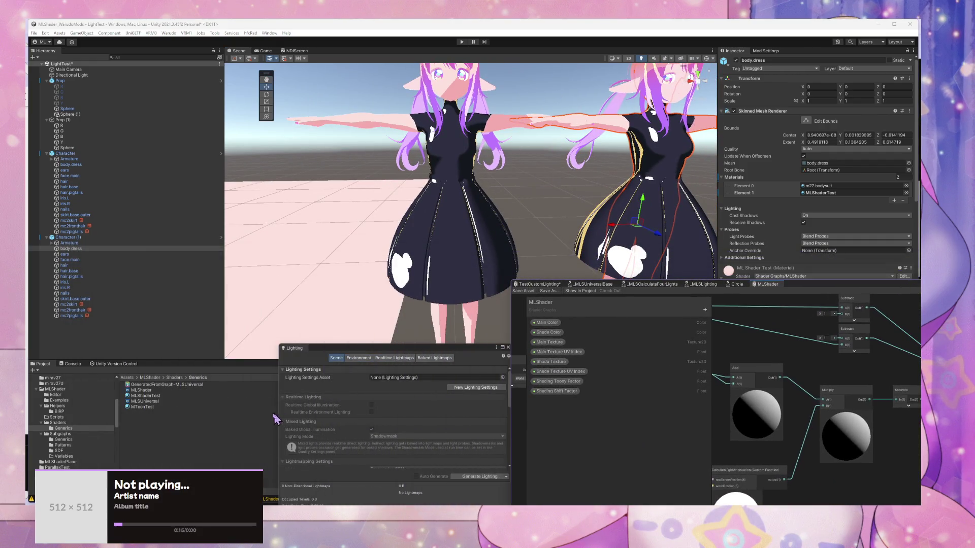
Step: Duplicate the MLShaderTest material and rename the copy MLShaderTest2
click(158, 408)
click(162, 402)
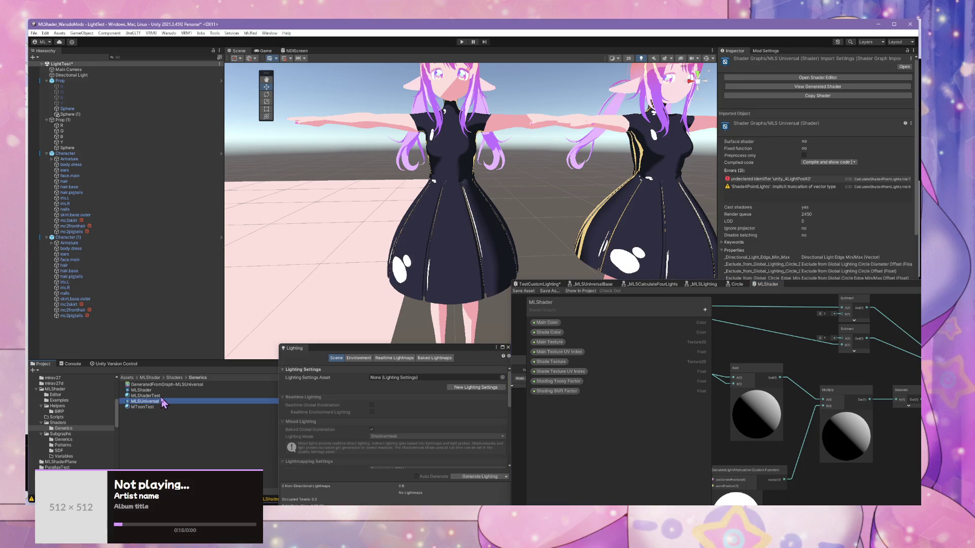
key(Up)
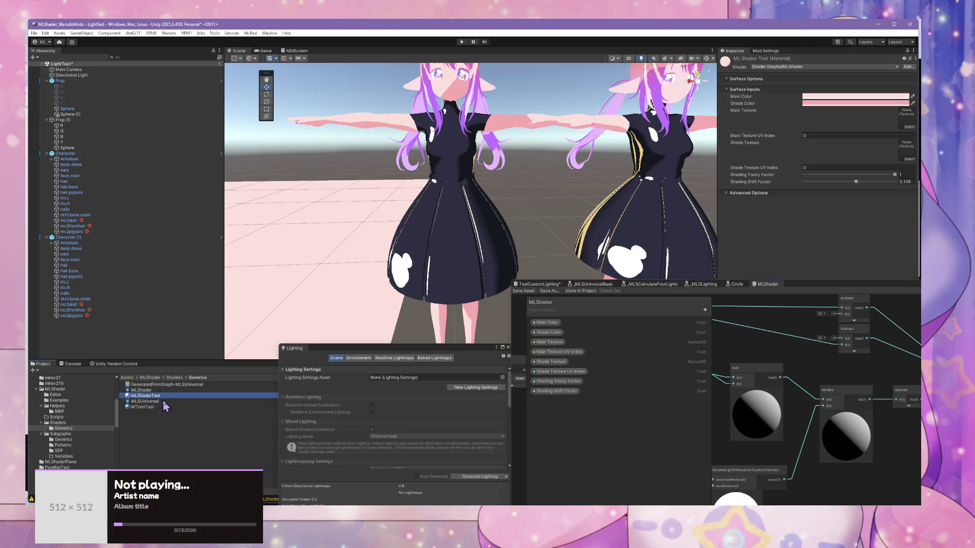
key(ctrl+d)
click(167, 395)
text(MLShaderTest2)
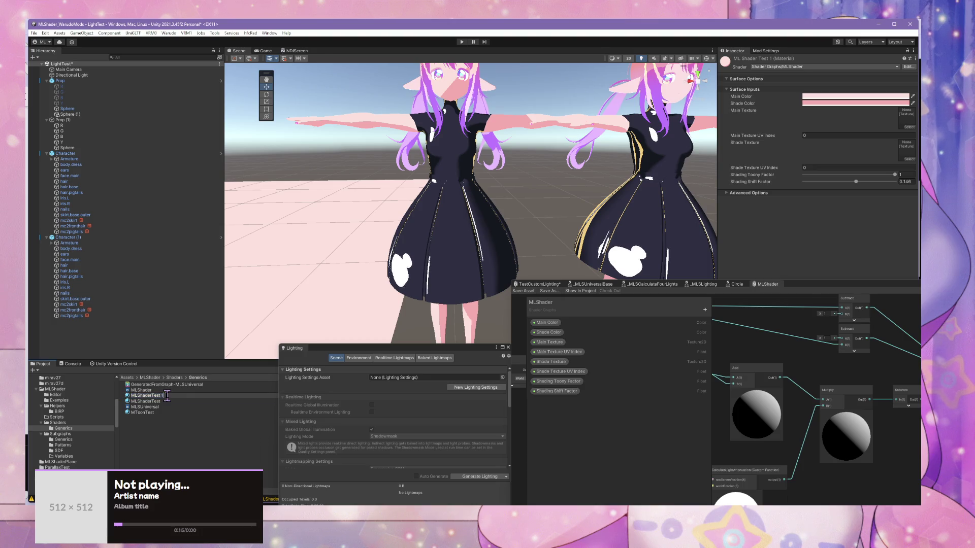
key(Return)
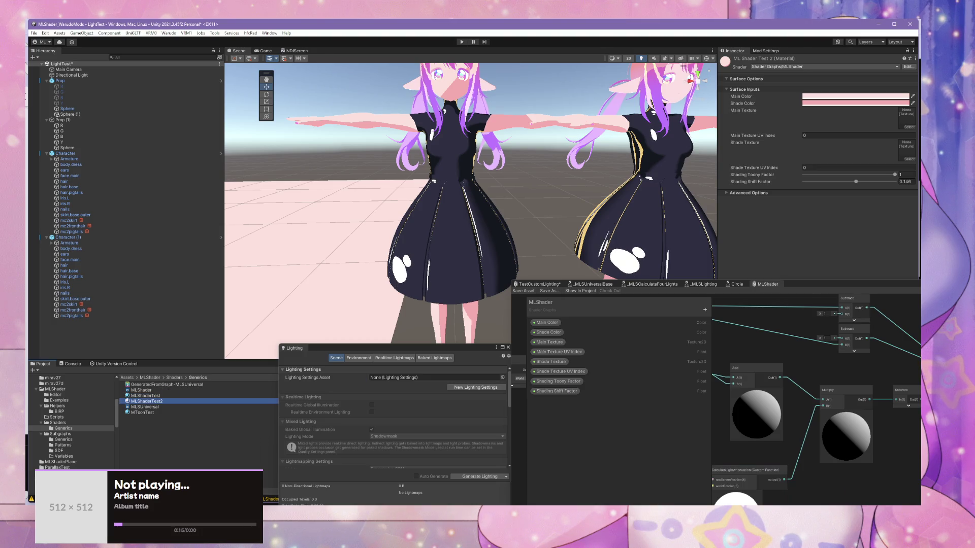
key(alt+Tab)
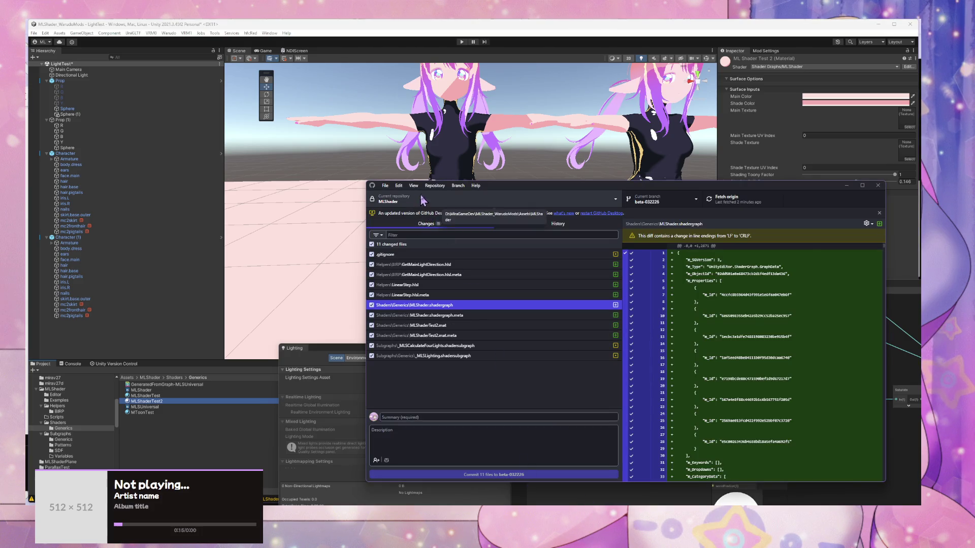
Step: Add an ignore pattern for the Test material files to the repository's .gitignore and save it
click(413, 186)
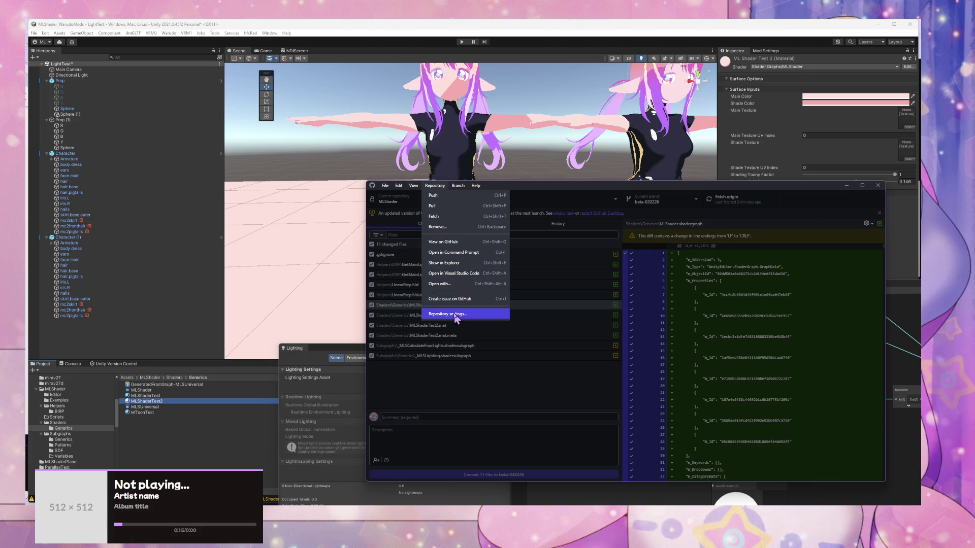
click(455, 316)
click(553, 316)
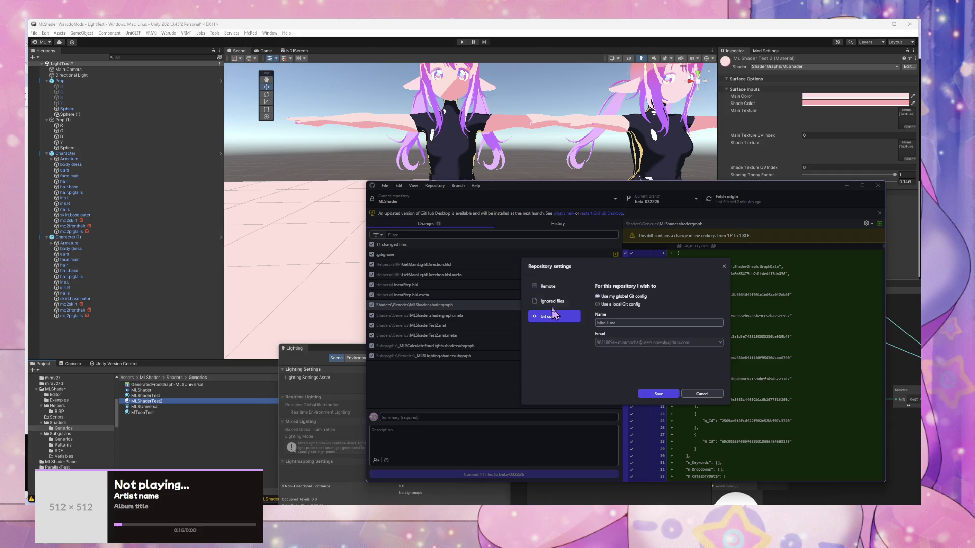
click(553, 301)
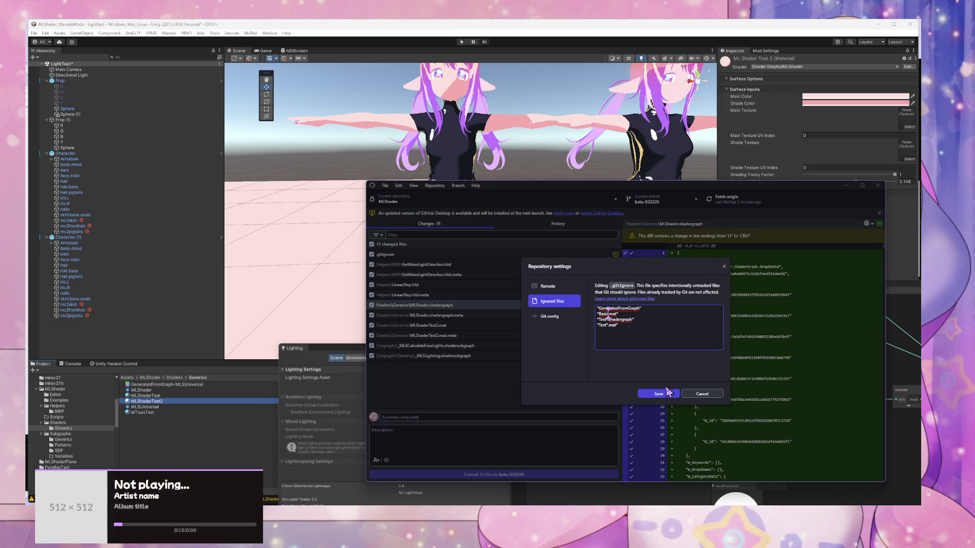
click(665, 394)
click(658, 394)
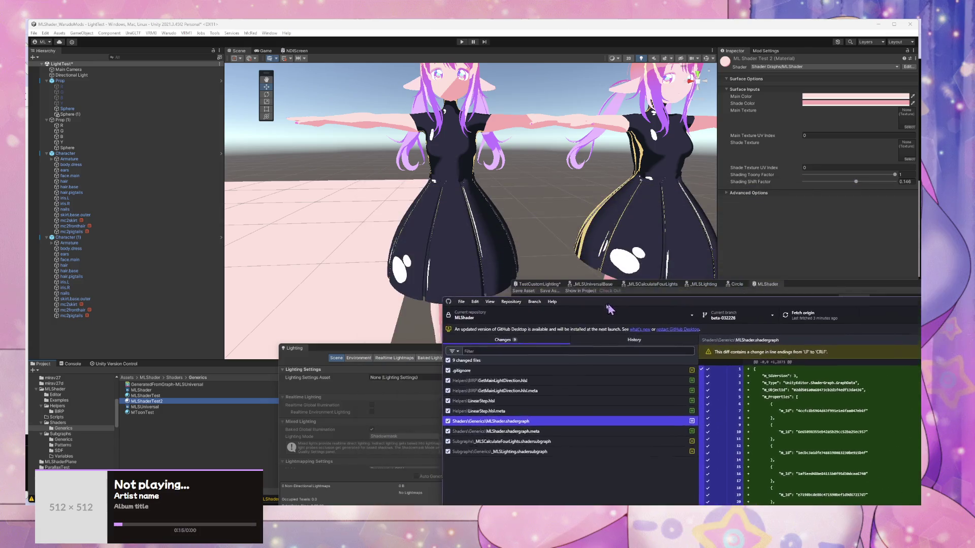
Step: Show the scene Lighting settings and select the ML Shader Test 2 material for editing
scroll(down, 3)
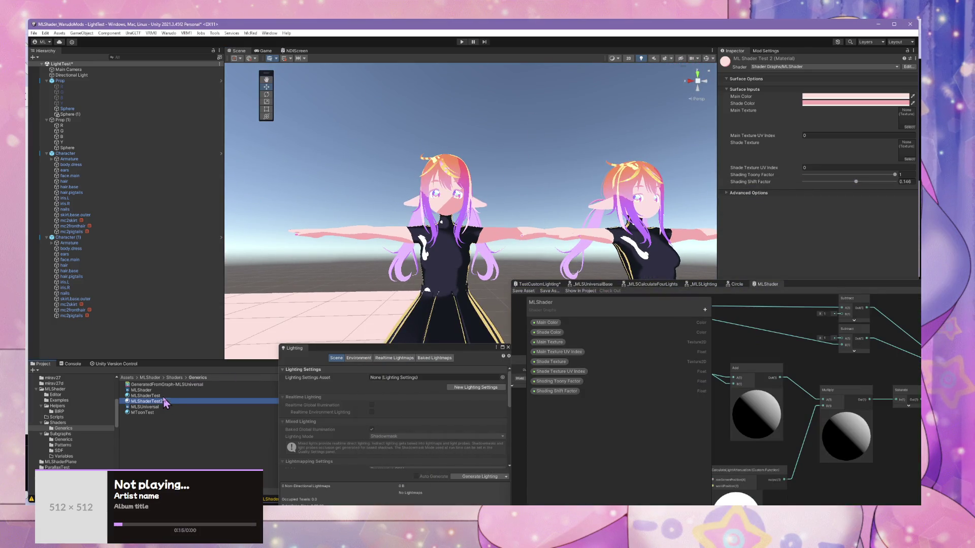
click(142, 412)
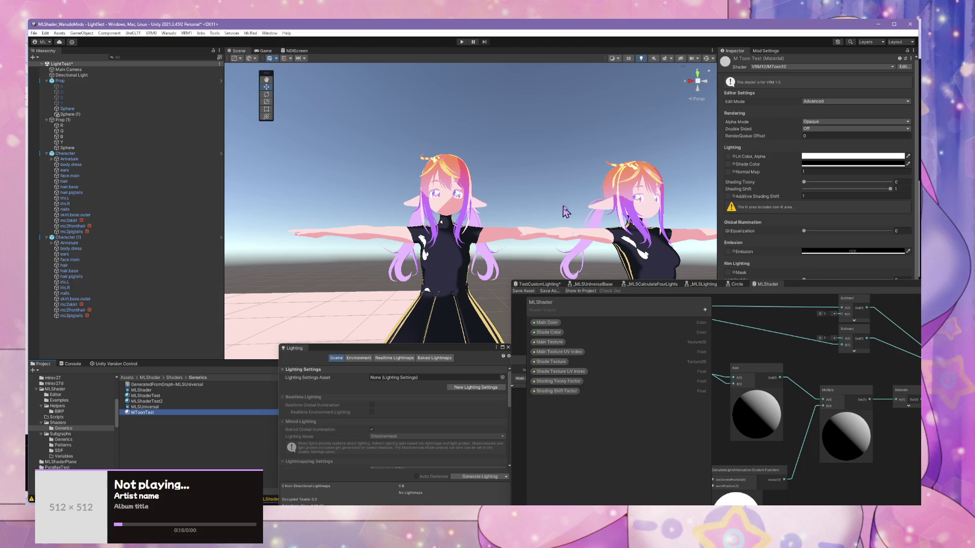
drag(826, 280, 790, 331)
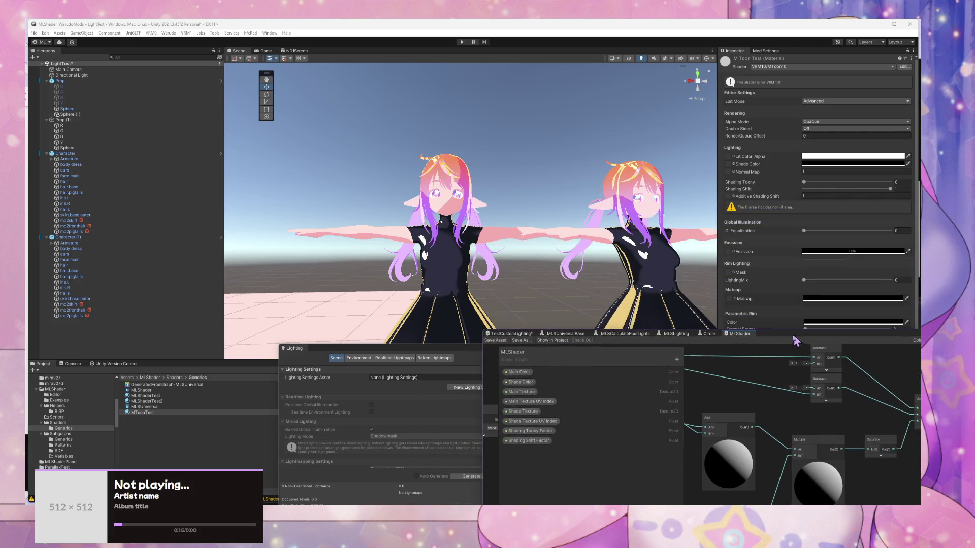
click(433, 359)
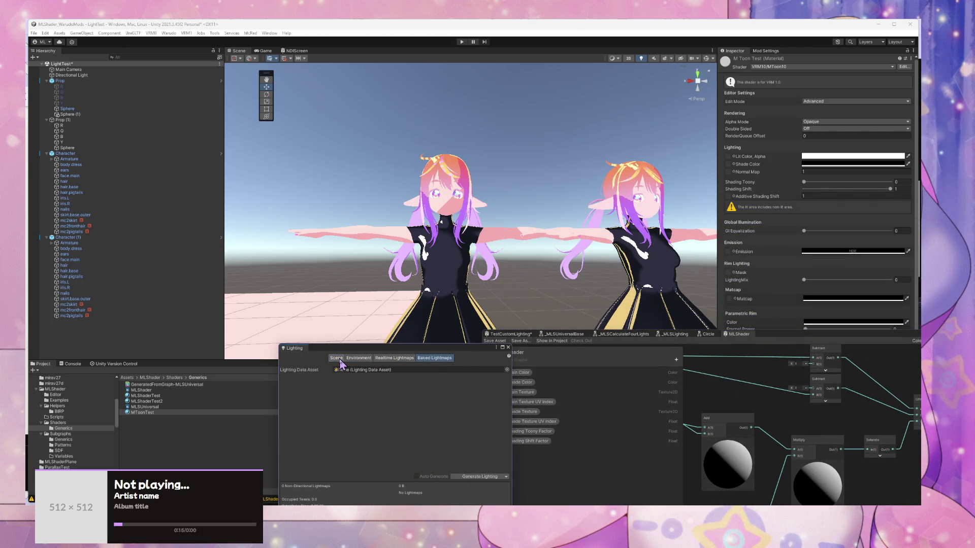
click(337, 358)
click(141, 413)
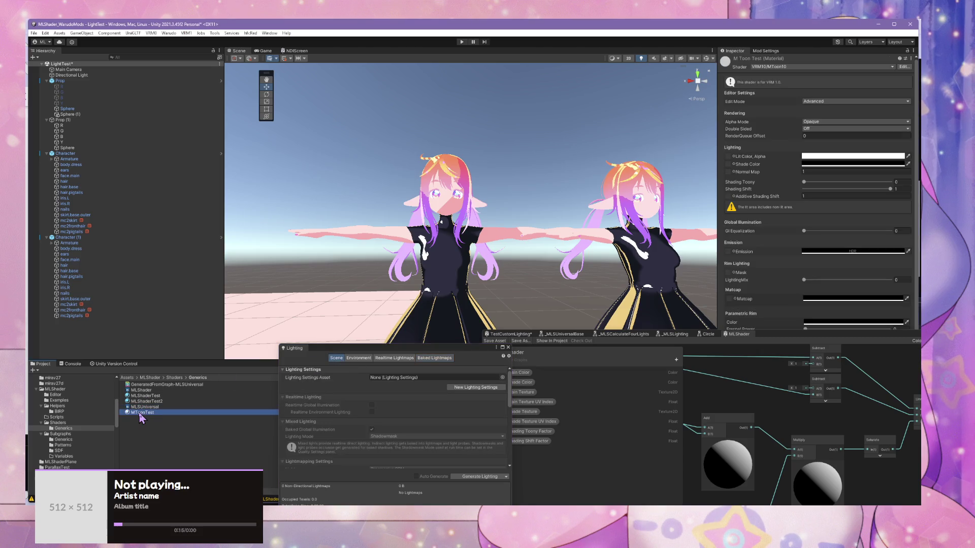
click(147, 402)
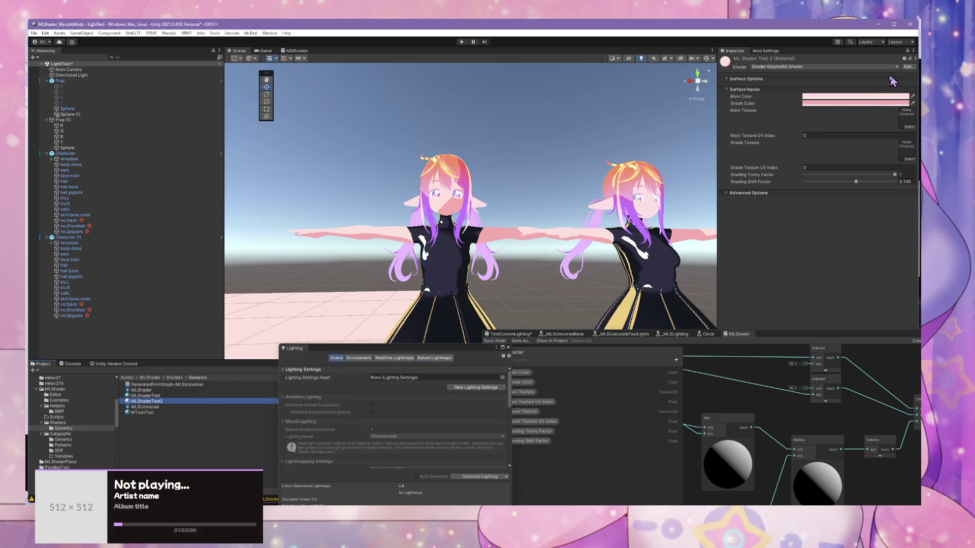
Step: Give ML Shader Test 2 a pink main colour and dark shade colour, then apply it to the left dress
click(862, 96)
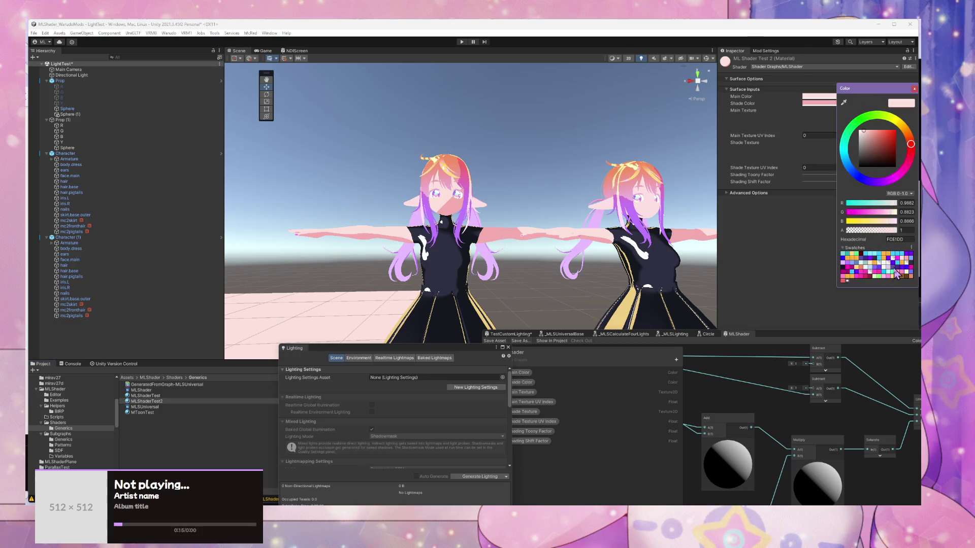
click(912, 269)
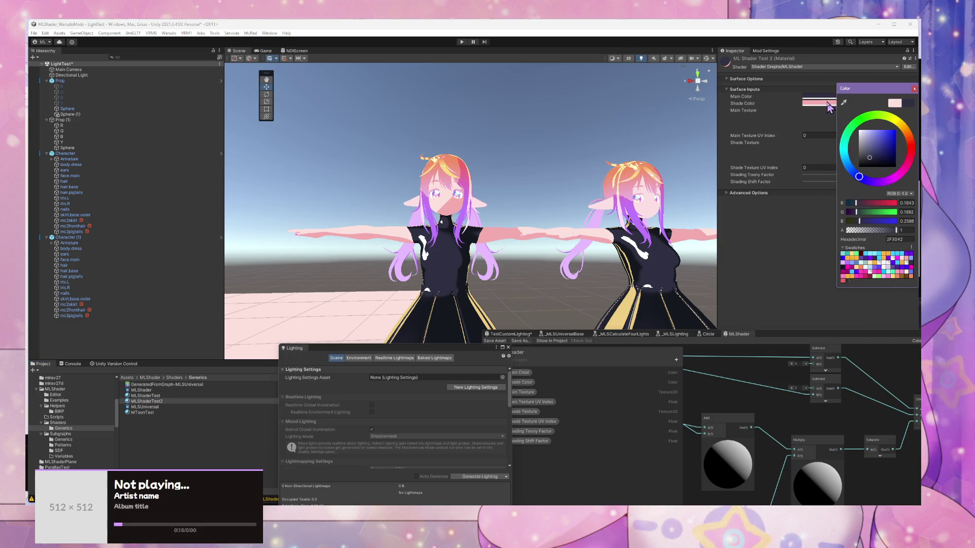
click(851, 254)
click(848, 271)
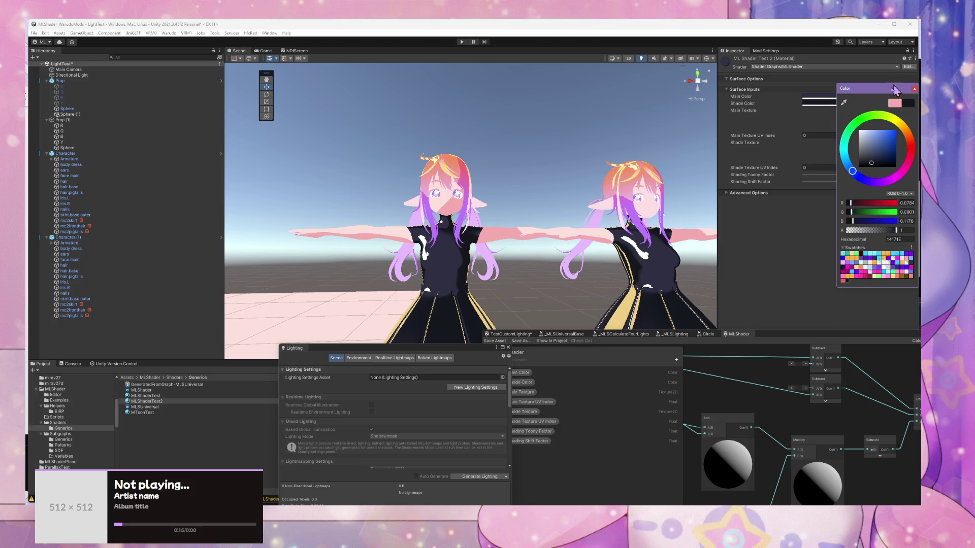
click(914, 89)
drag(151, 408, 448, 271)
scroll(down, 3)
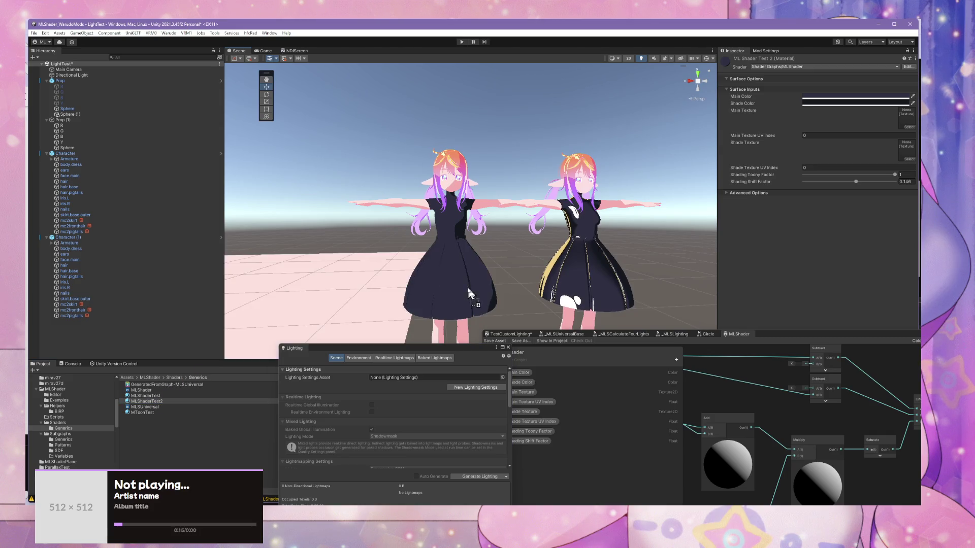
Step: Examine the left avatar's dark navy dress up close, then enlarge the MLShader graph over the scene
scroll(up, 3)
drag(528, 254, 481, 285)
scroll(up, 3)
scroll(down, 3)
scroll(down, 3)
scroll(up, 3)
scroll(up, 3)
scroll(up, 3)
scroll(down, 3)
scroll(up, 3)
scroll(up, 3)
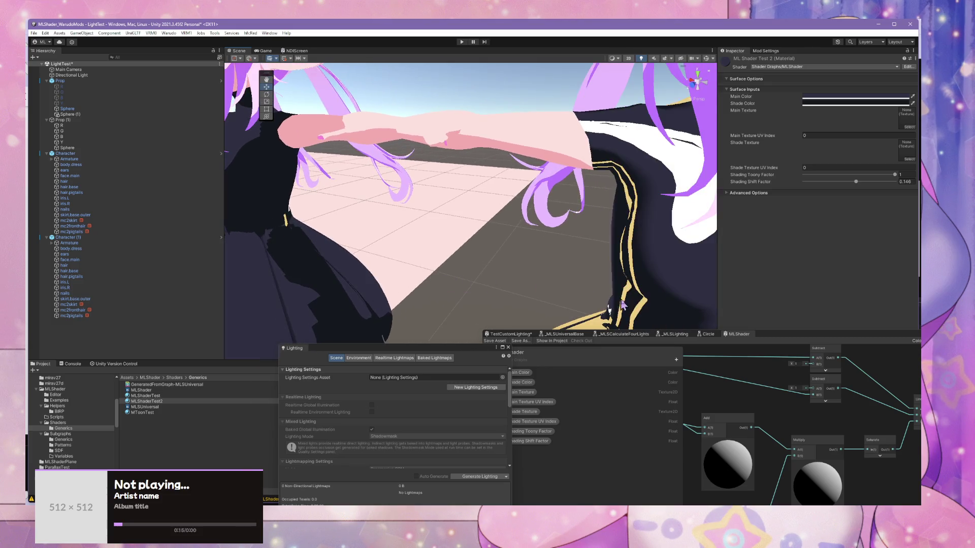
click(776, 339)
drag(775, 340, 705, 162)
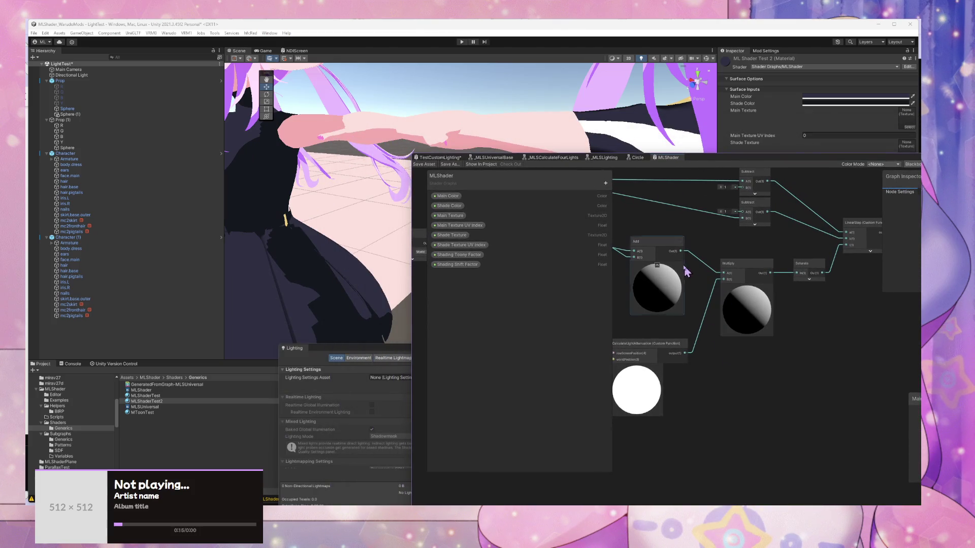
Step: Nudge the light attenuation node, then delete an accidentally added Main Texture UV Index node
drag(654, 348, 650, 349)
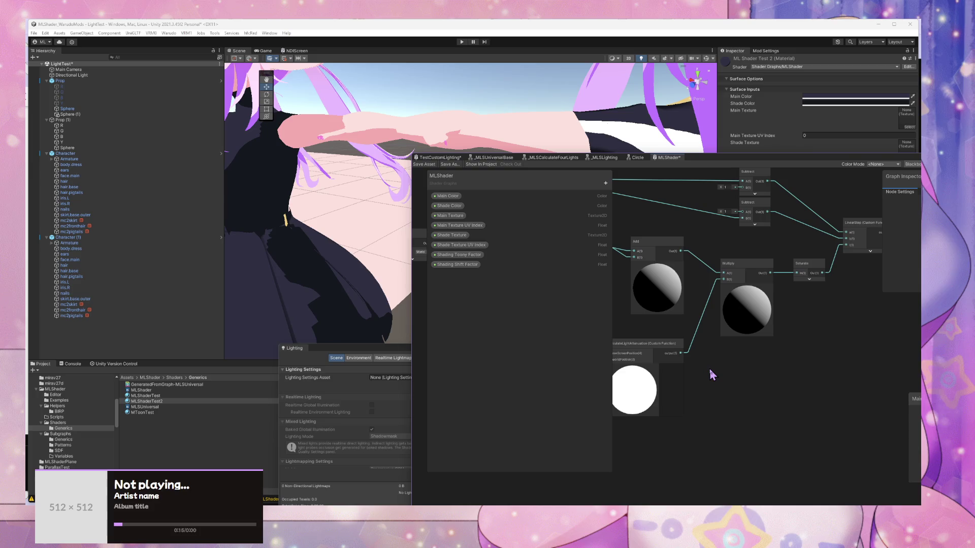
key(space)
text(in)
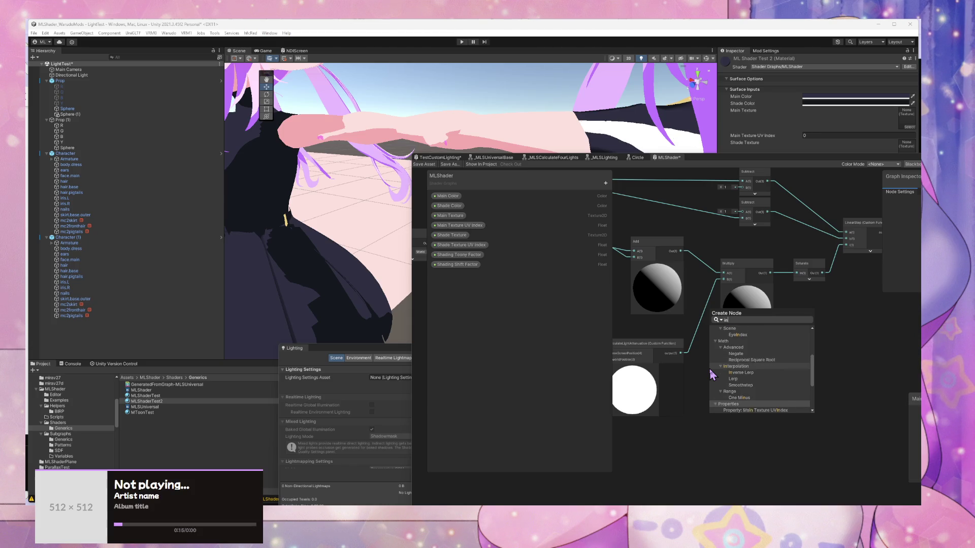
key(Return)
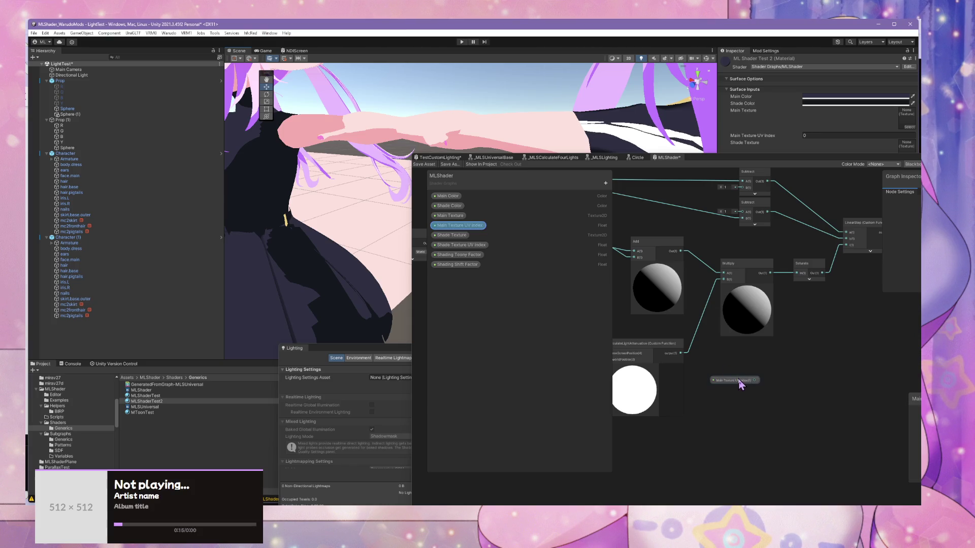
drag(736, 380, 675, 381)
key(Delete)
Step: Add an Inverse Lerp node and connect the CalculateLightAttenuation output to its T input
key(space)
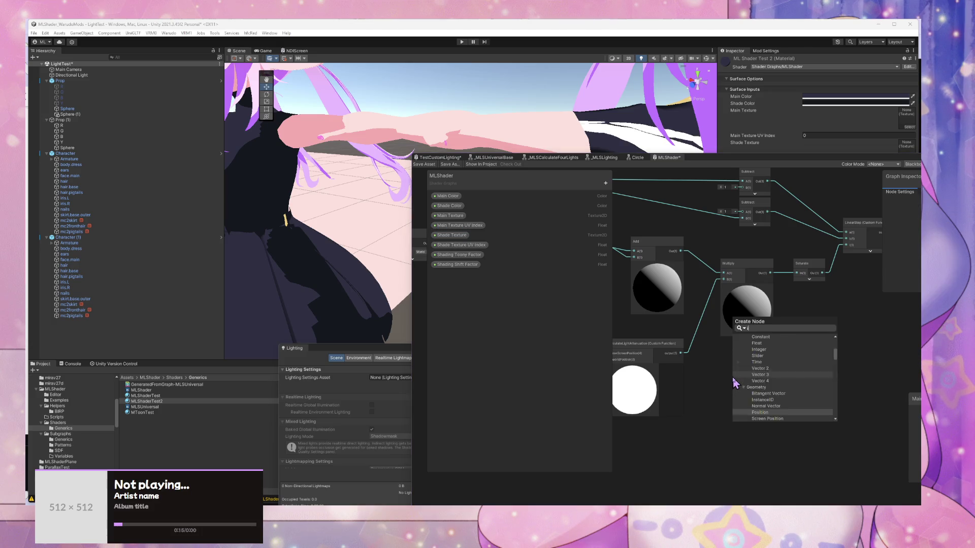
text(inver)
key(Return)
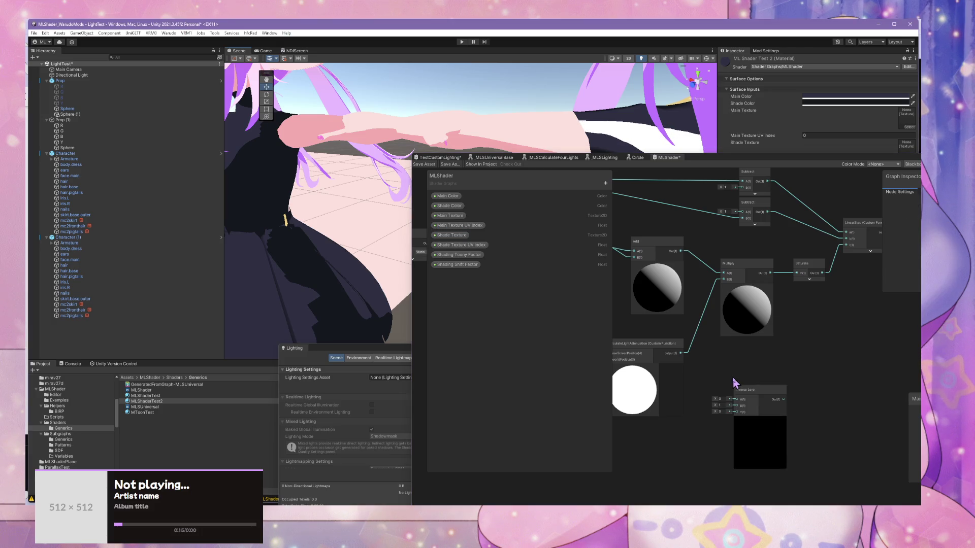
drag(774, 395, 766, 398)
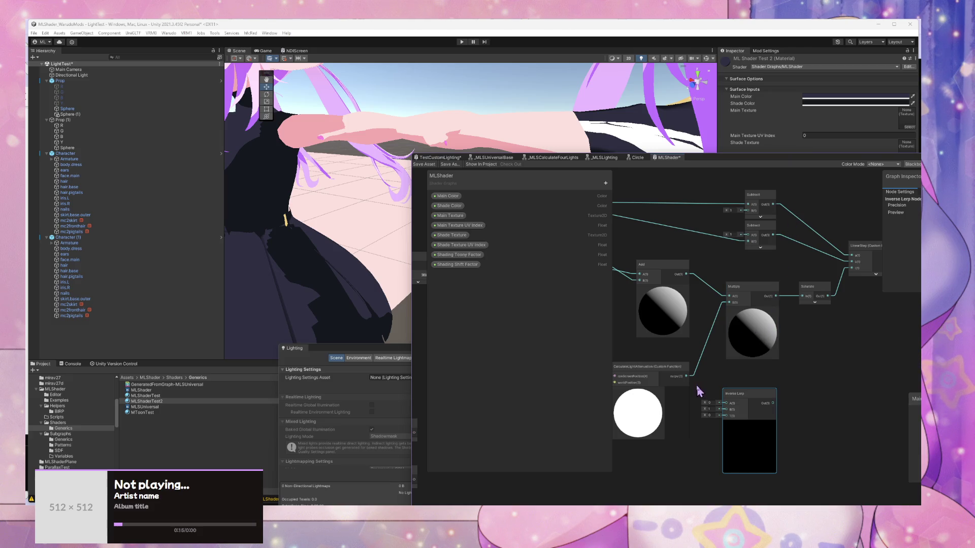
key(ctrl+z)
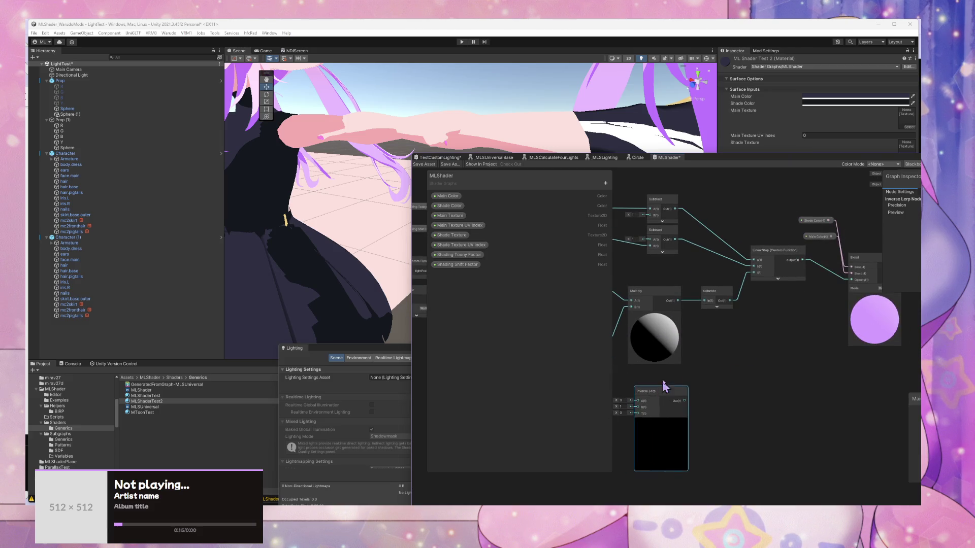
drag(682, 377, 721, 304)
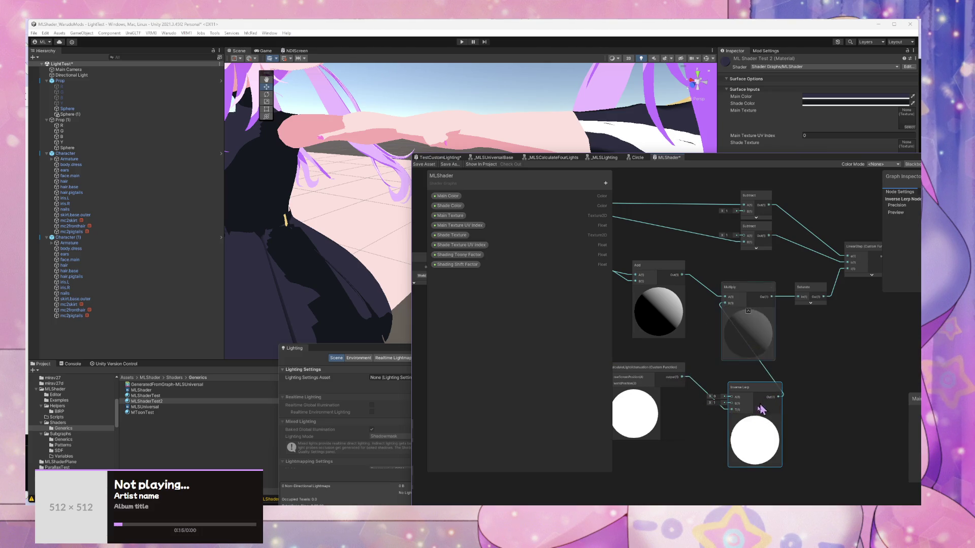
drag(690, 349, 730, 291)
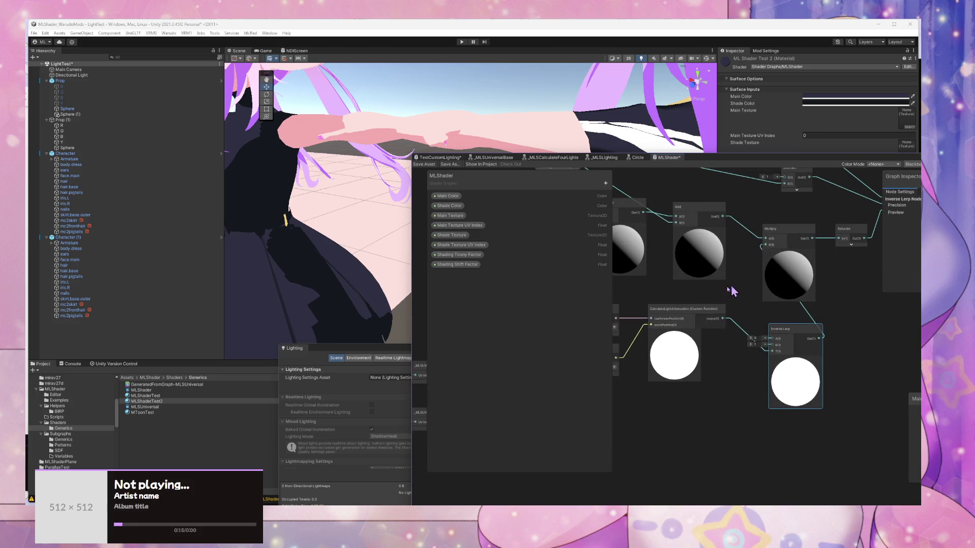
Step: Create a Vector2 property named 'Inverse Lerp Min/Max', fix its capitalisation, and place it on the canvas
click(605, 183)
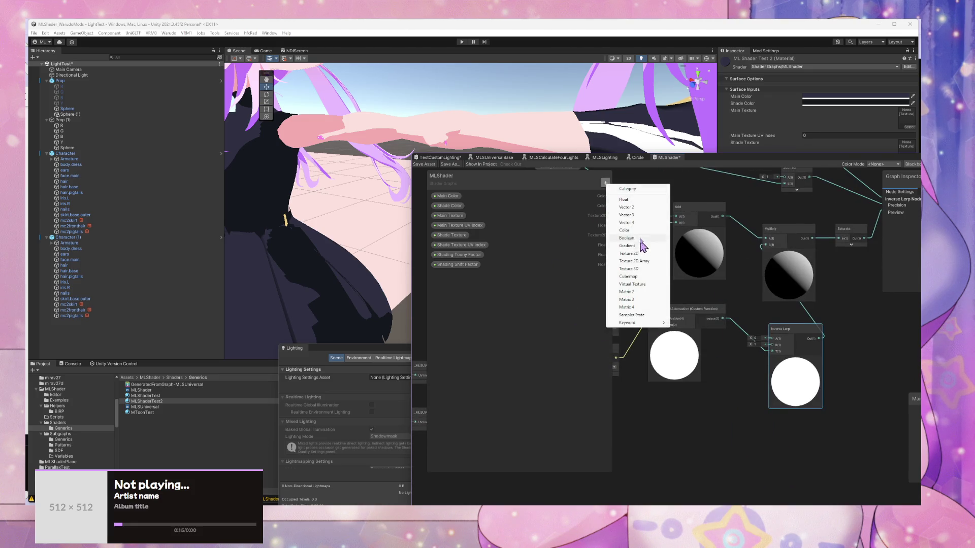
click(644, 212)
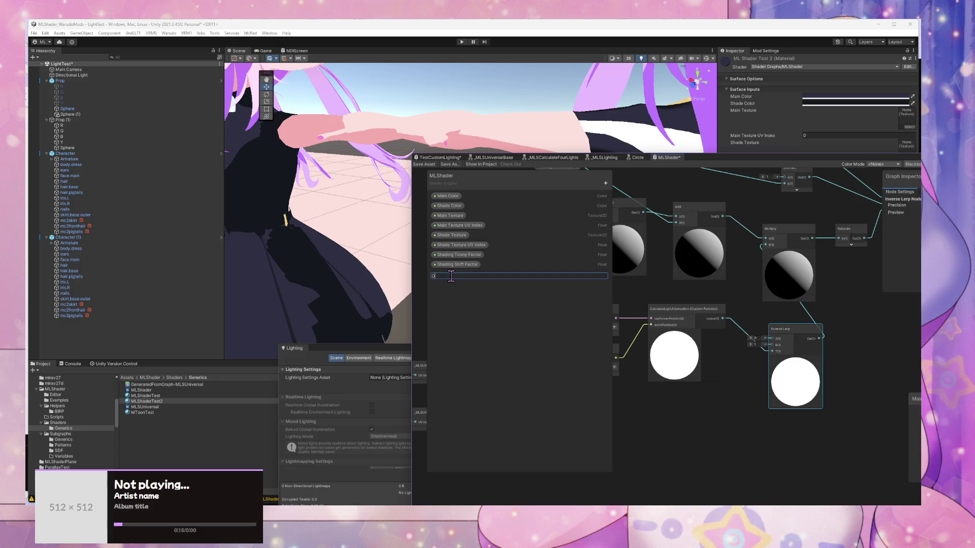
text(Inverse Li)
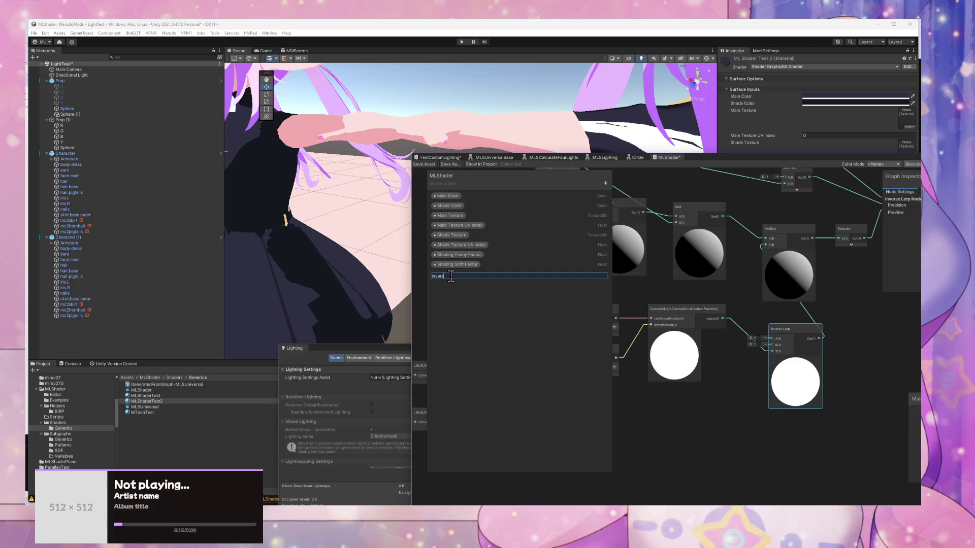
text(rp)
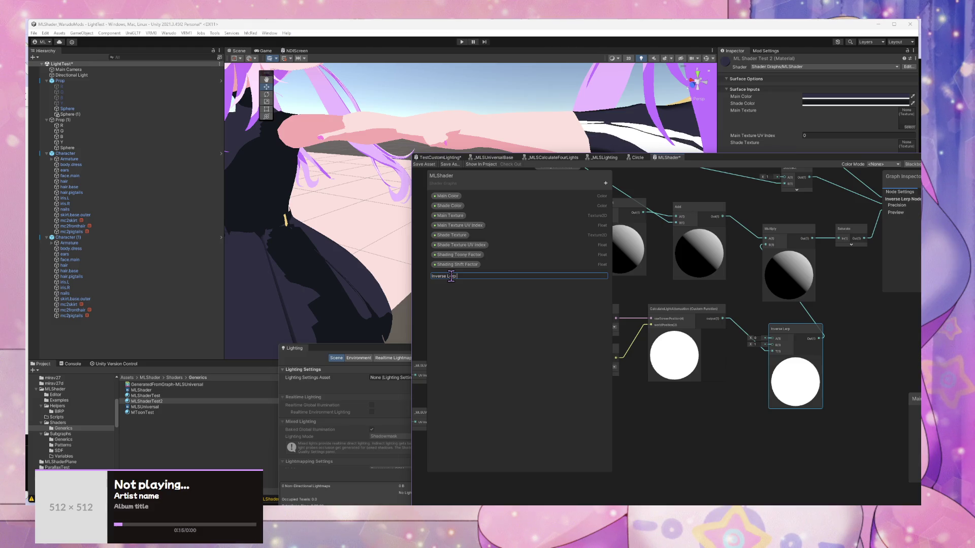
text( M)
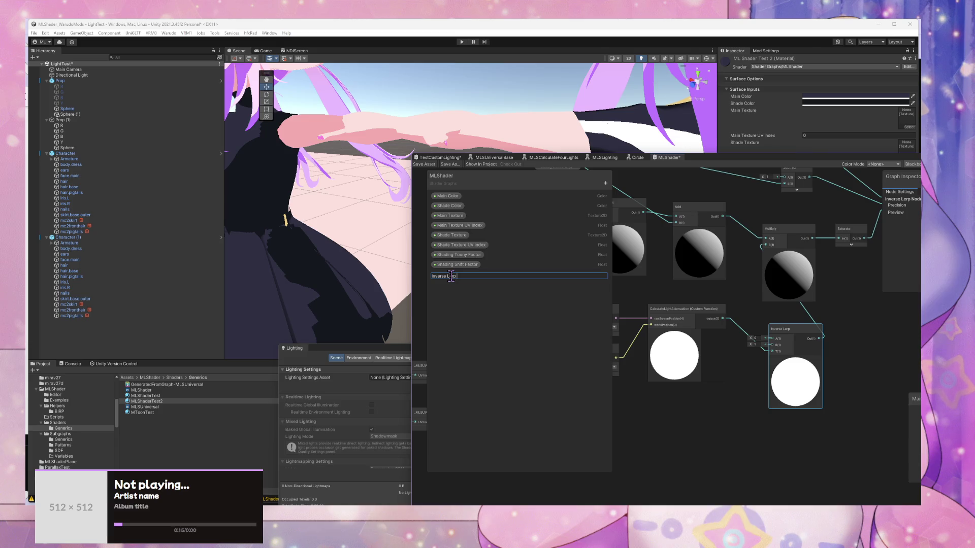
text( Min/MAx)
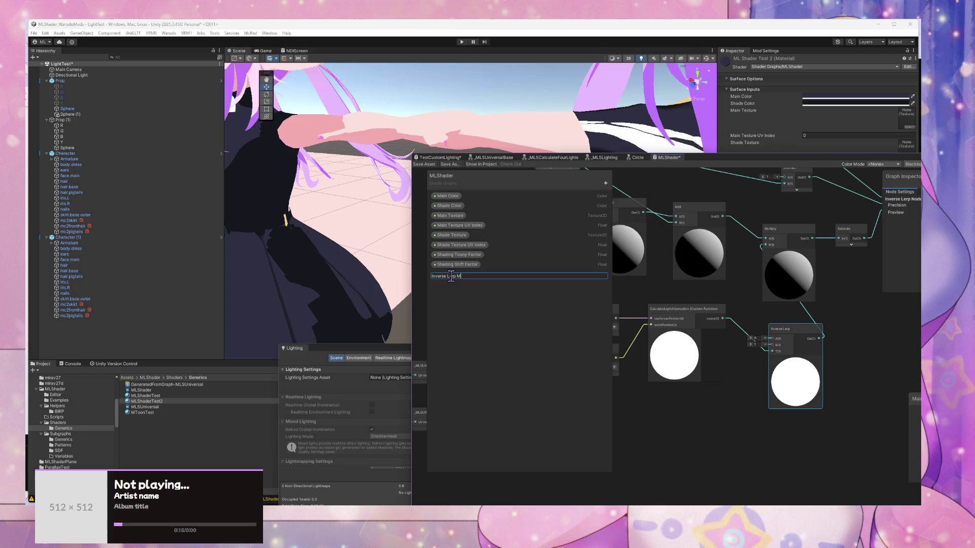
key(Return)
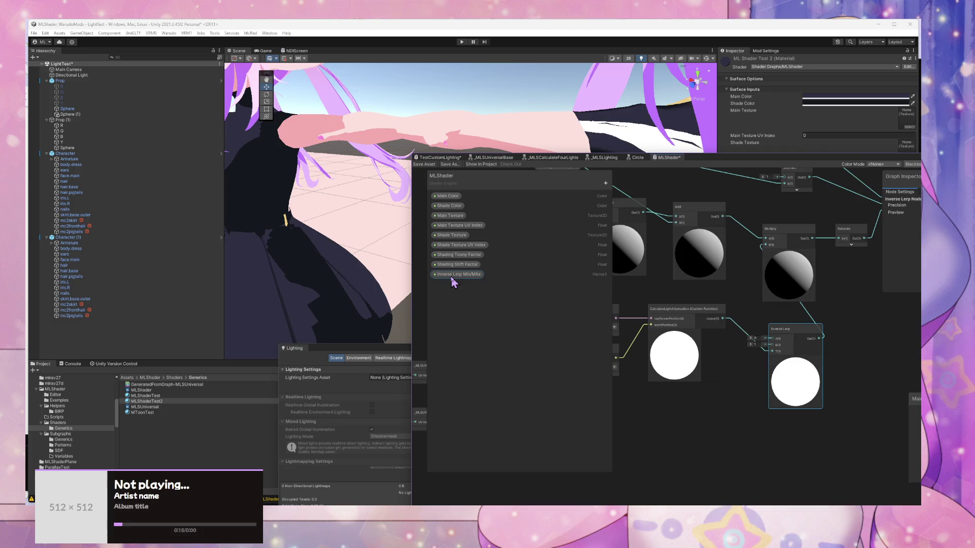
double_click(464, 275)
click(484, 277)
key(BackSpace)
key(BackSpace)
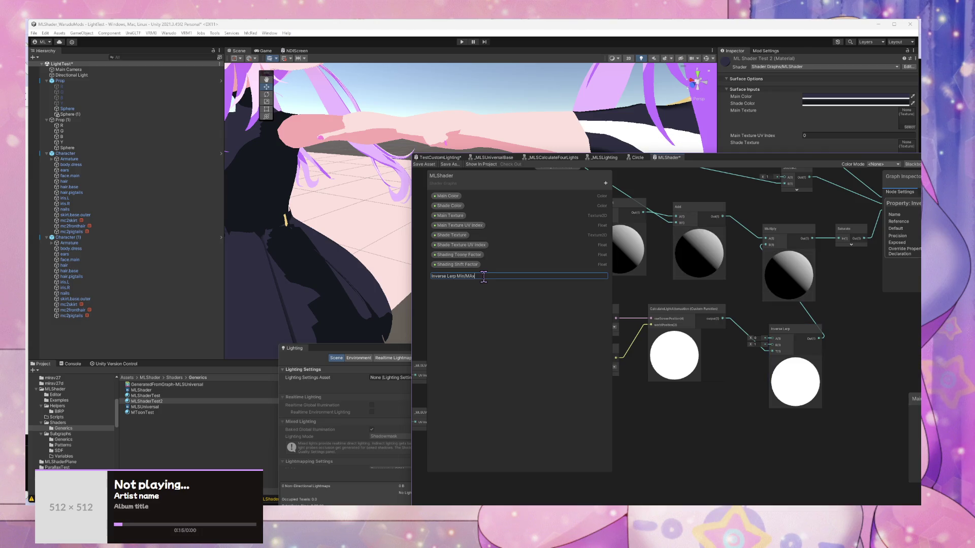
text(ax)
key(Return)
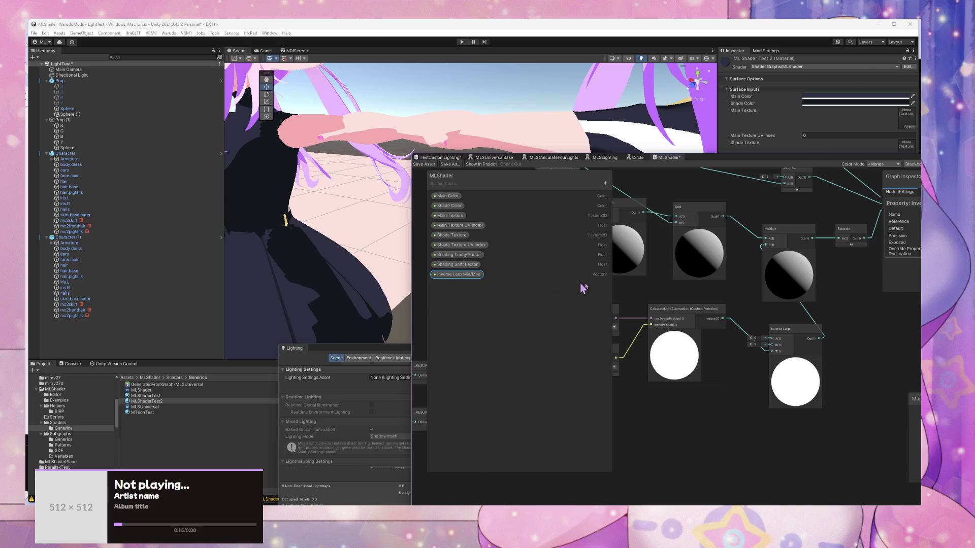
drag(448, 272, 690, 424)
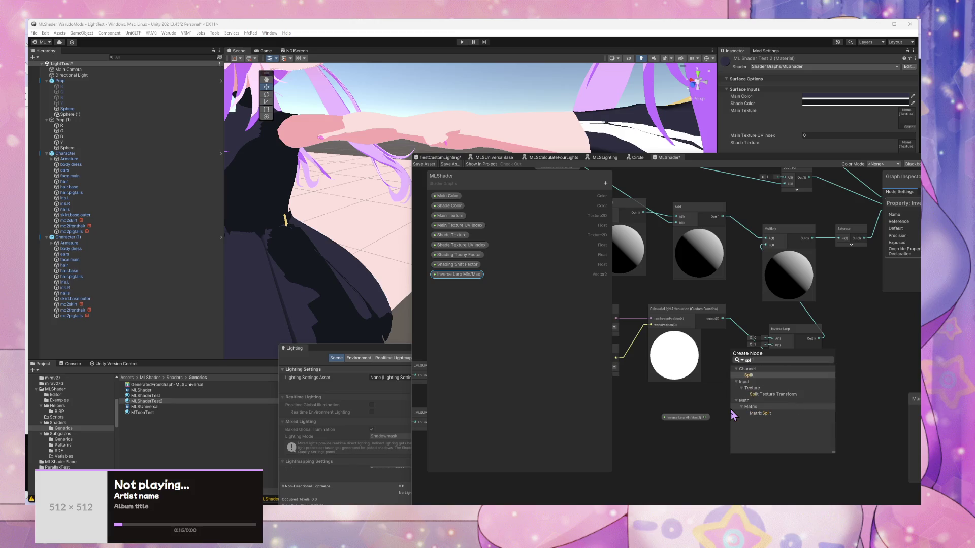
Step: Split the Inverse Lerp Min/Max property and wire R to Inverse Lerp A and G to B
click(698, 413)
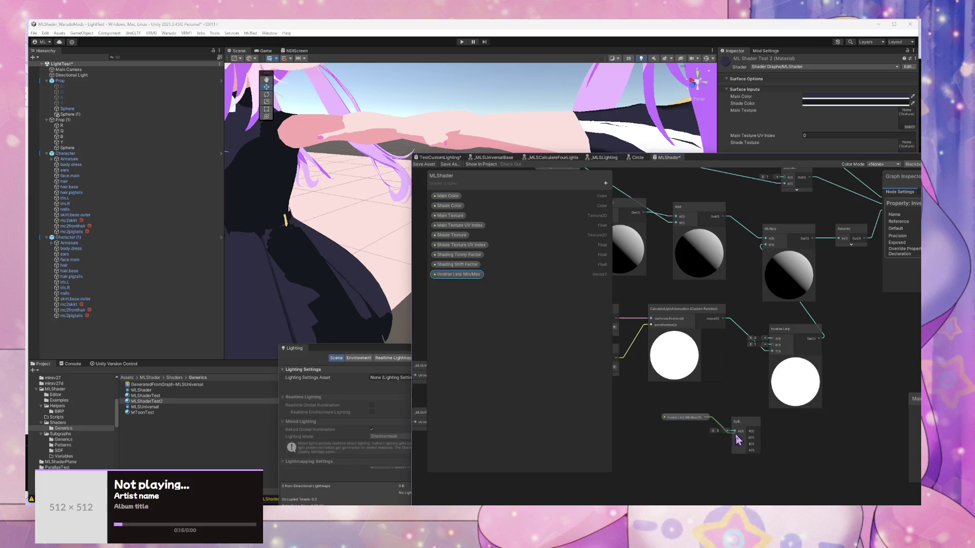
drag(758, 431, 772, 339)
drag(758, 438, 772, 346)
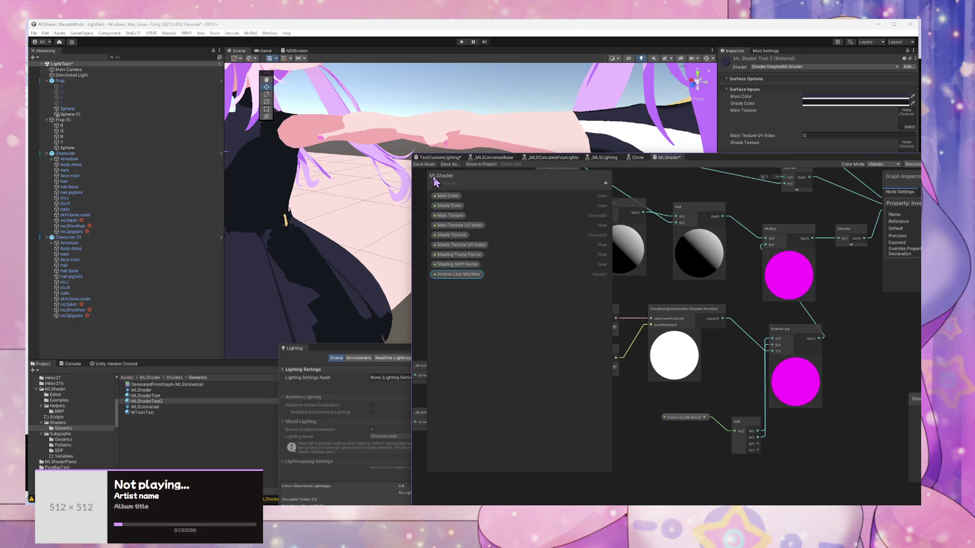
drag(745, 419, 742, 400)
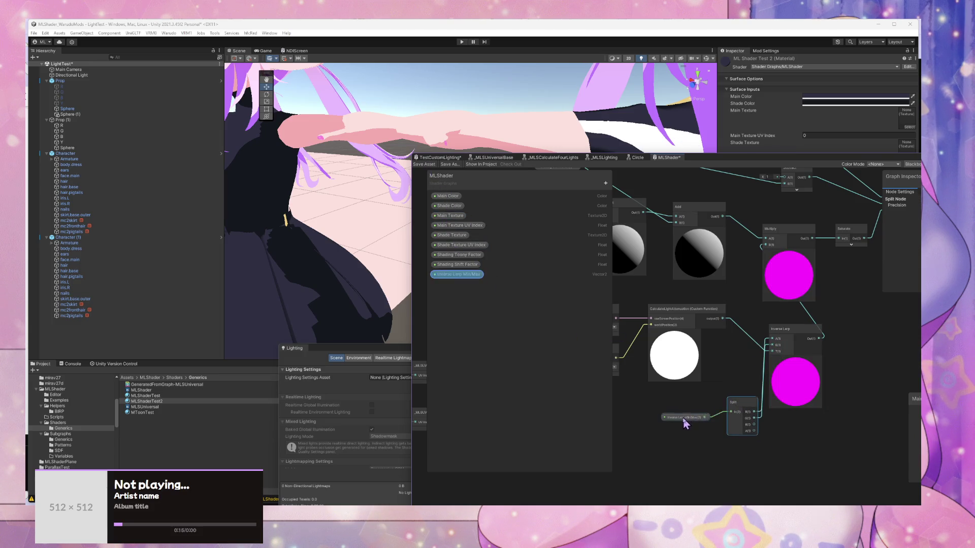
drag(688, 419, 655, 428)
drag(742, 410, 725, 422)
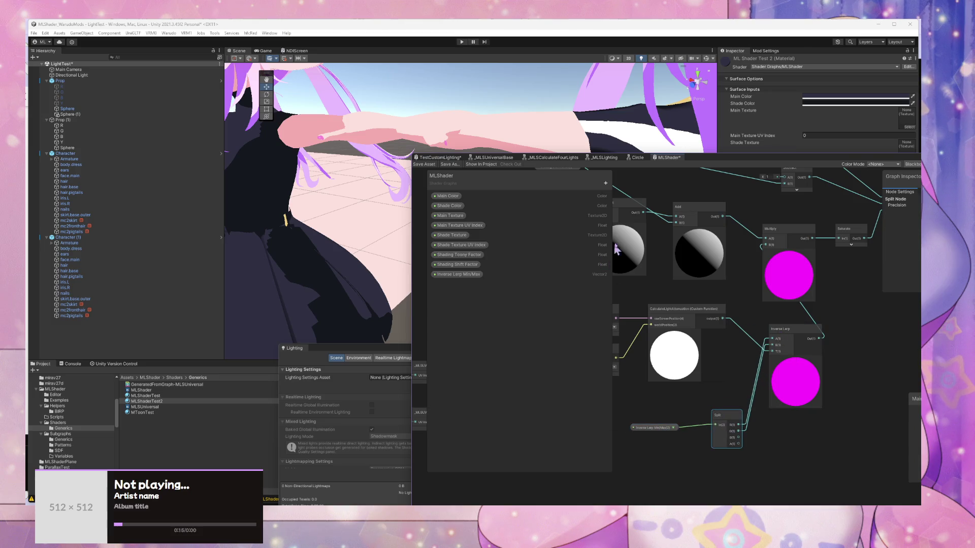
drag(365, 239, 383, 241)
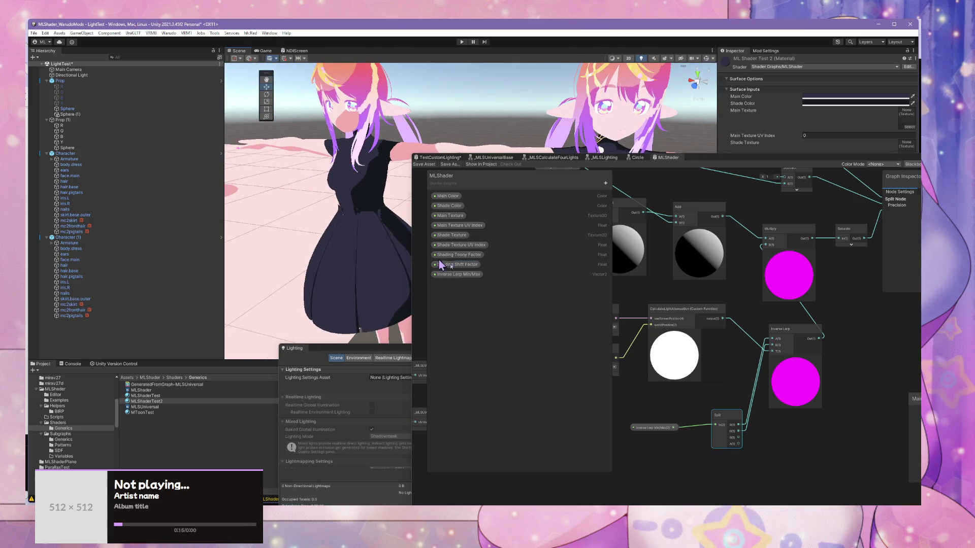
drag(795, 342, 825, 339)
Step: Add a Maximum node to the MLShader graph
right_click(754, 349)
click(793, 405)
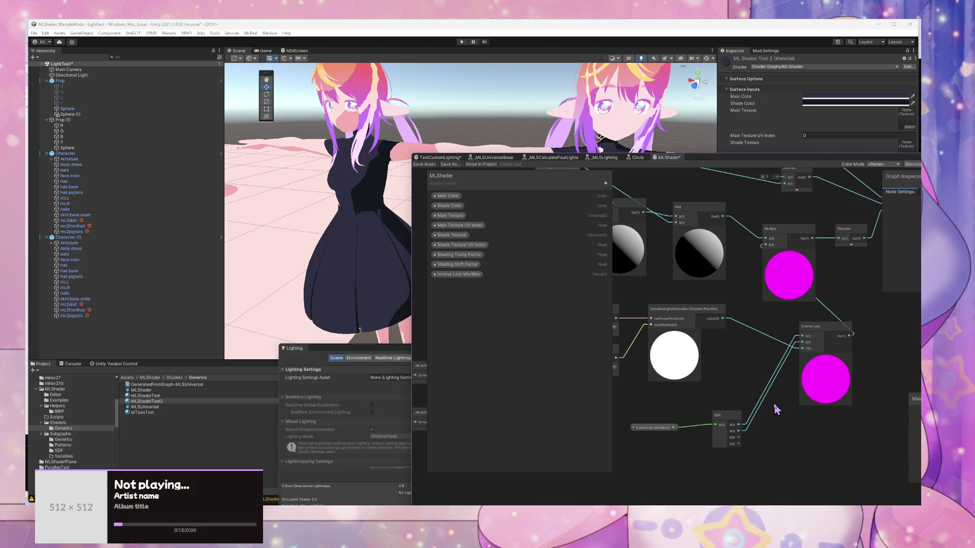
key(space)
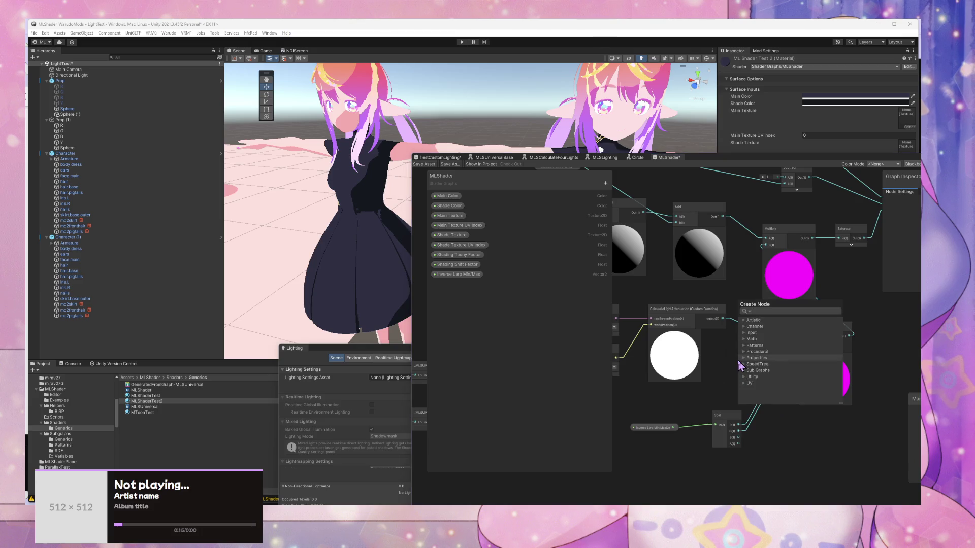
text(a)
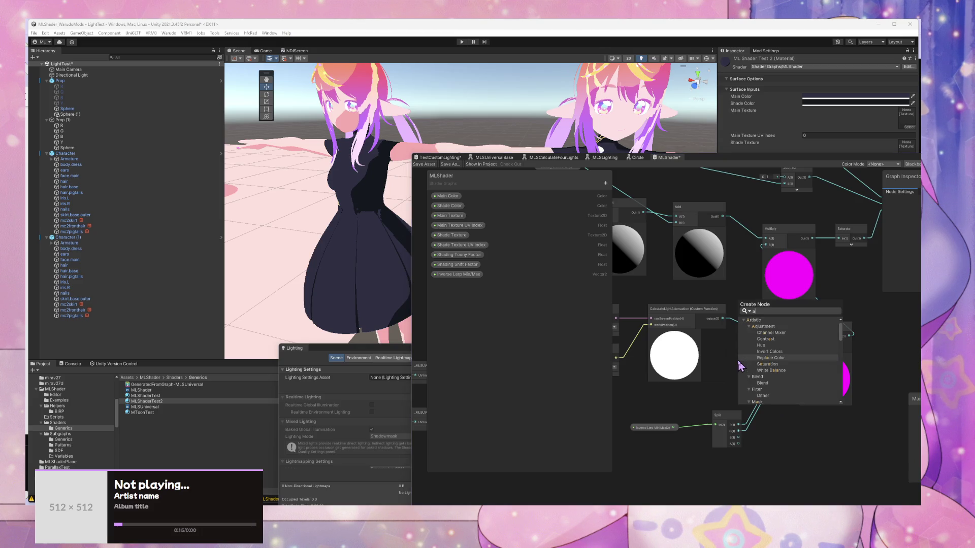
key(BackSpace)
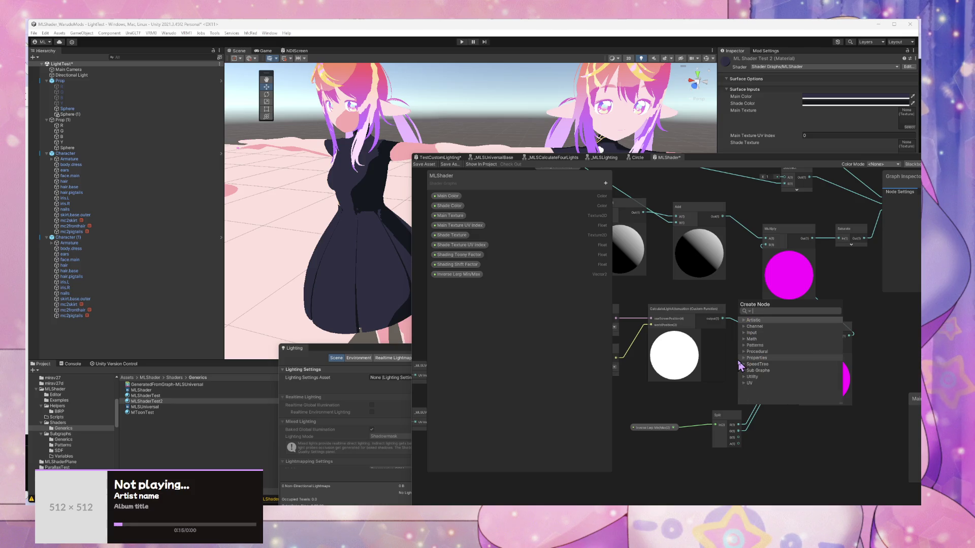
text(max)
key(Return)
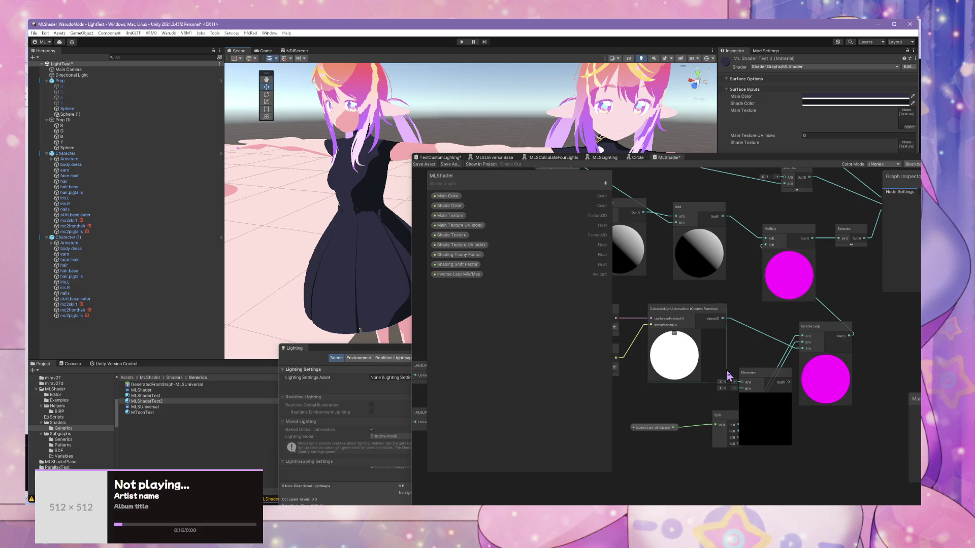
Step: Set the Maximum node's B to 1 and route light attenuation through it into Inverse Lerp
click(725, 388)
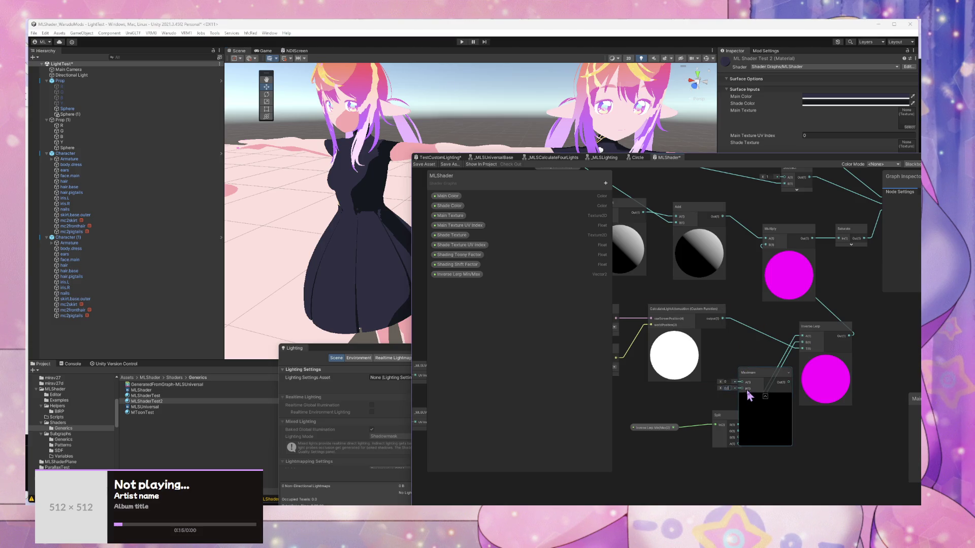
text(1E-0)
key(Return)
drag(742, 382, 722, 319)
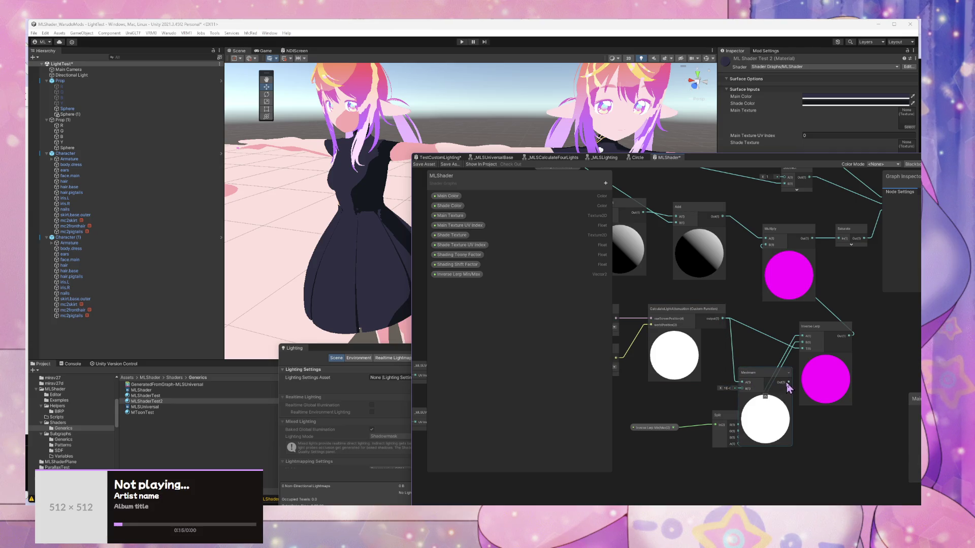
drag(788, 387, 776, 363)
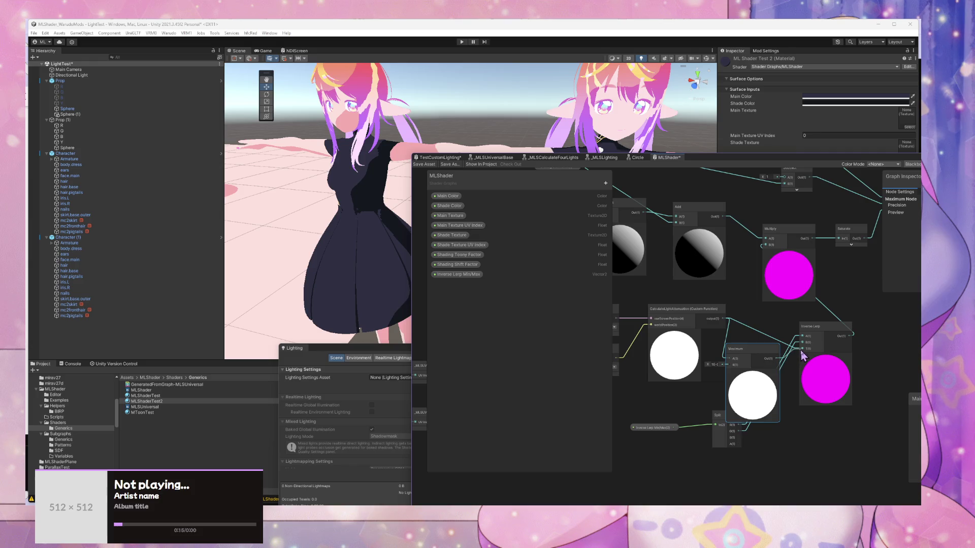
drag(801, 347, 759, 318)
click(752, 373)
drag(828, 335, 826, 337)
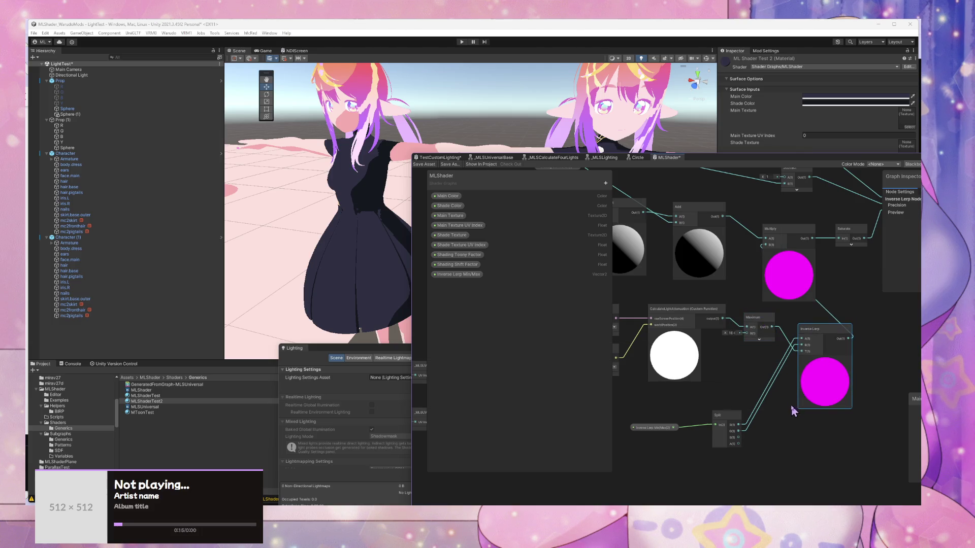
Step: Set the Inverse Lerp Min/Max property's default Y to 1
click(654, 429)
drag(769, 161, 743, 163)
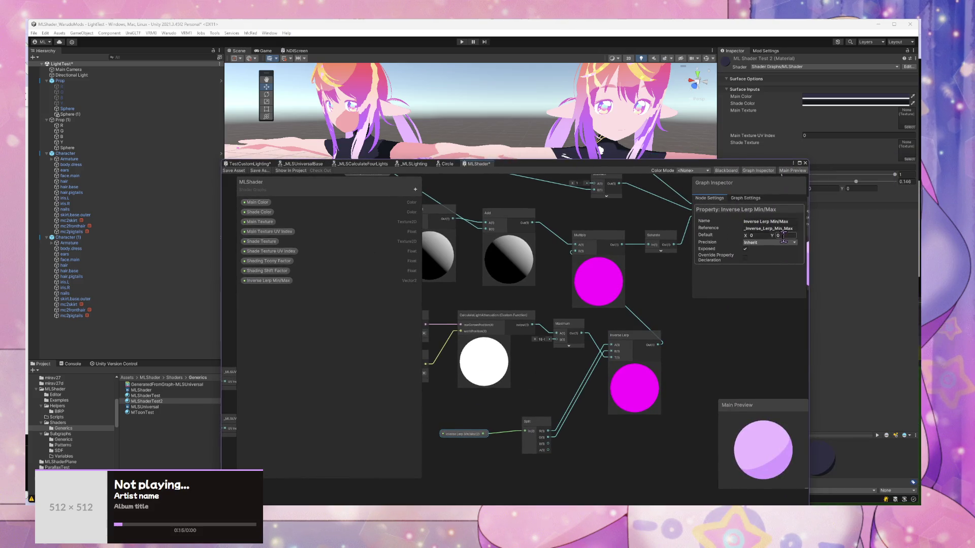
text(1)
drag(563, 323, 538, 449)
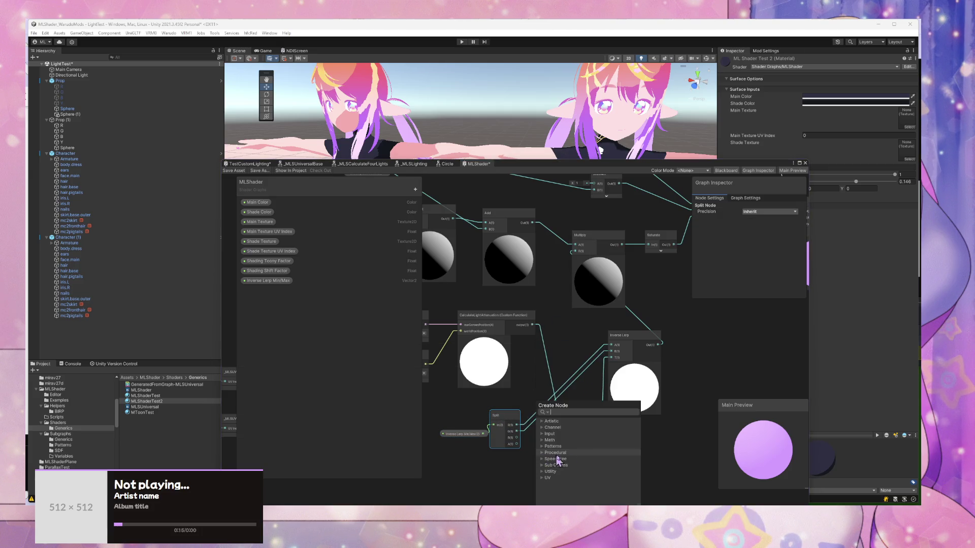
click(661, 422)
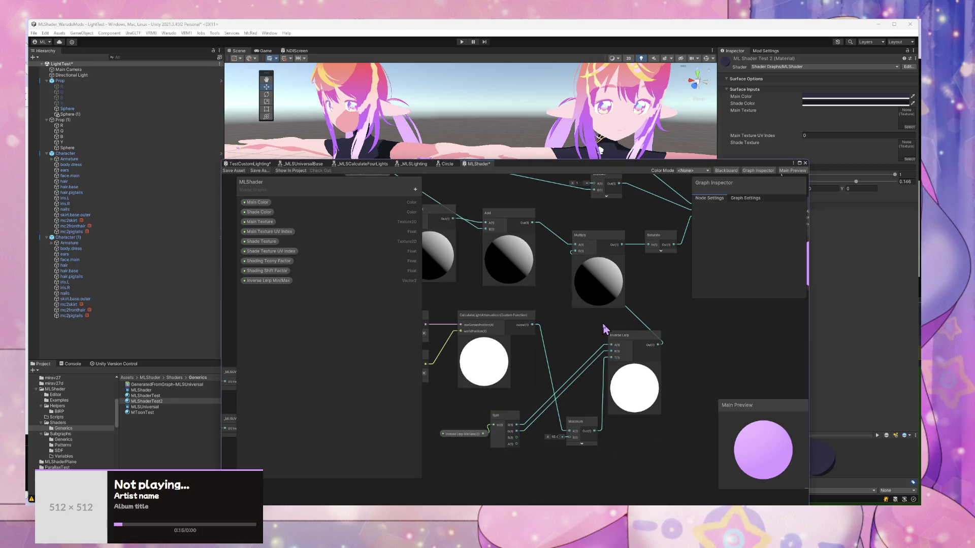
Step: Rearrange the property and Maximum nodes, then delete the Maximum node
click(589, 426)
drag(589, 427, 589, 417)
click(462, 434)
drag(447, 434, 417, 435)
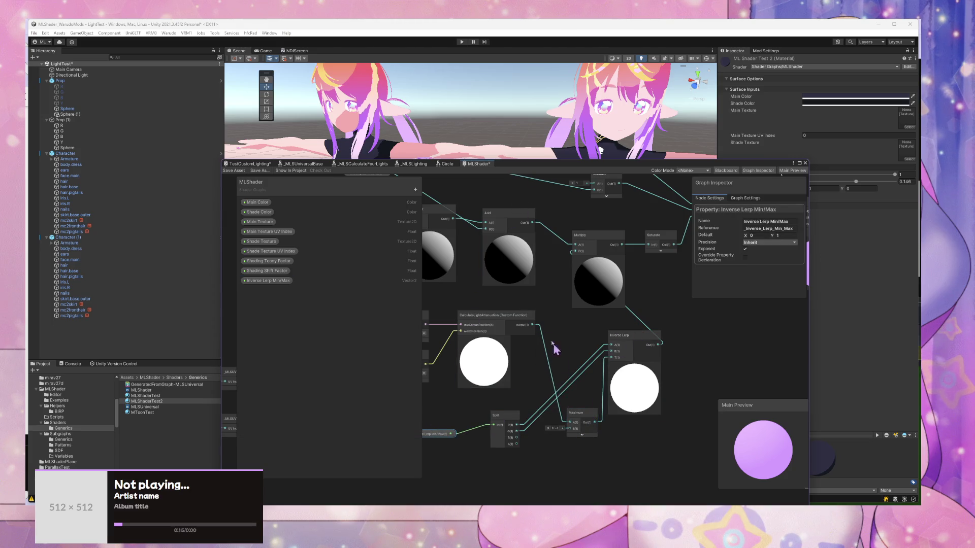
click(579, 416)
key(Delete)
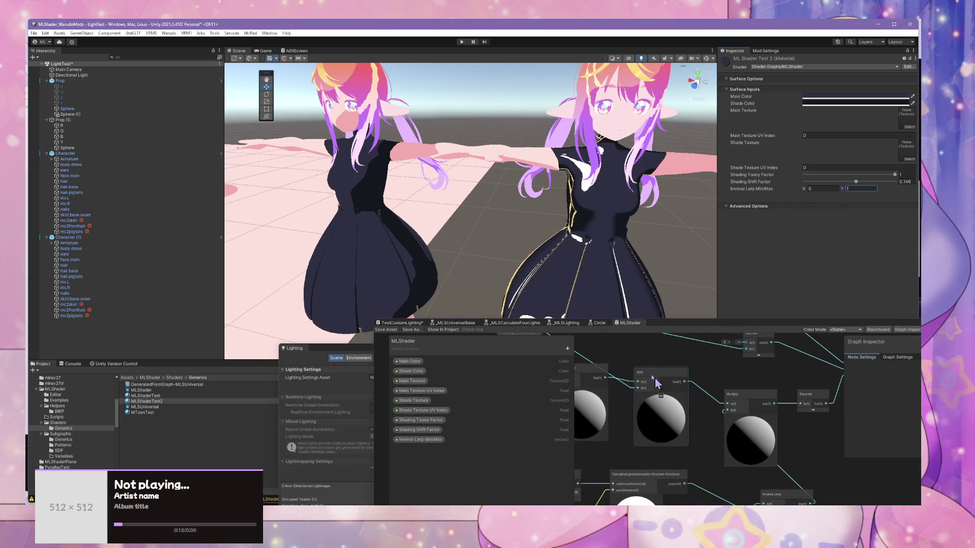
Step: Set the material's Inverse Lerp Min/Max to X 0 and Y 0.52
scroll(up, 3)
drag(447, 188, 775, 177)
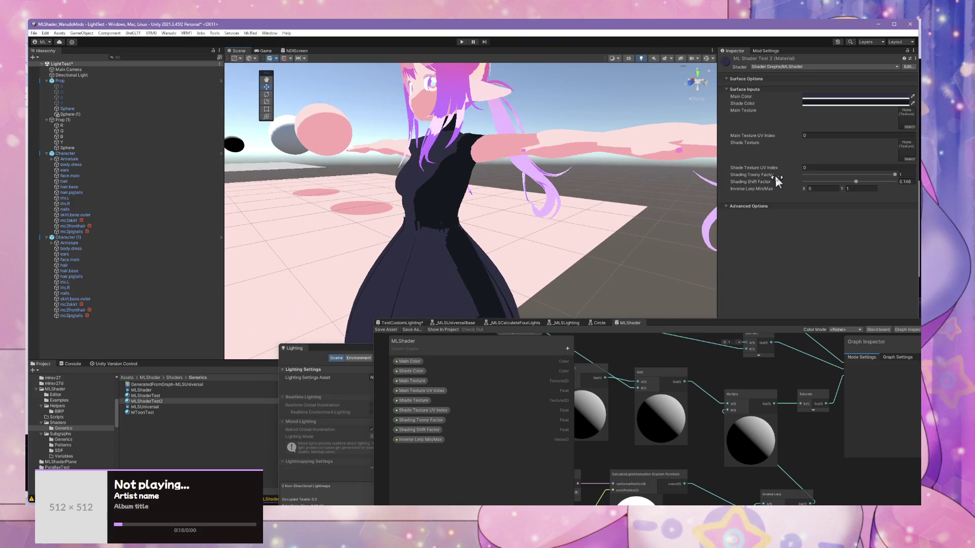
click(814, 188)
text(0.8)
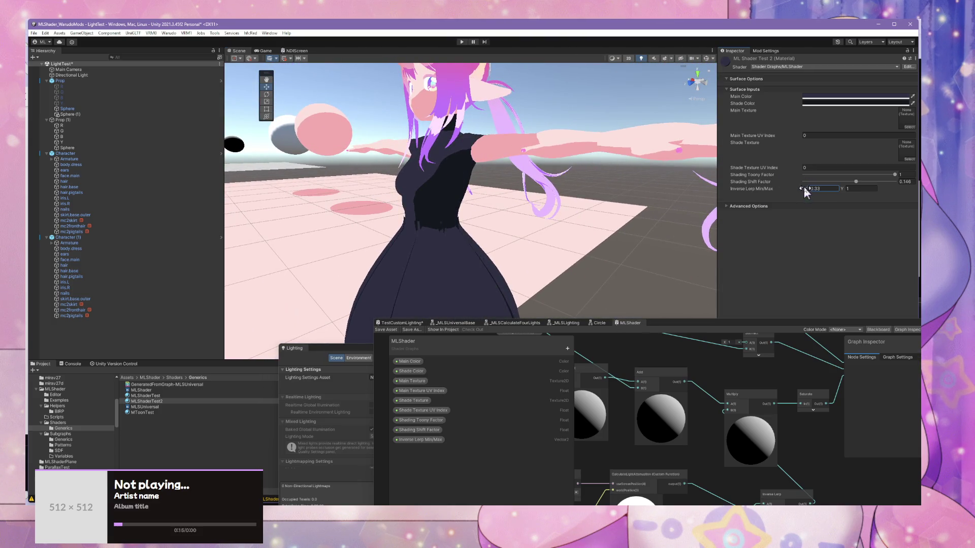
key(BackSpace)
text(32)
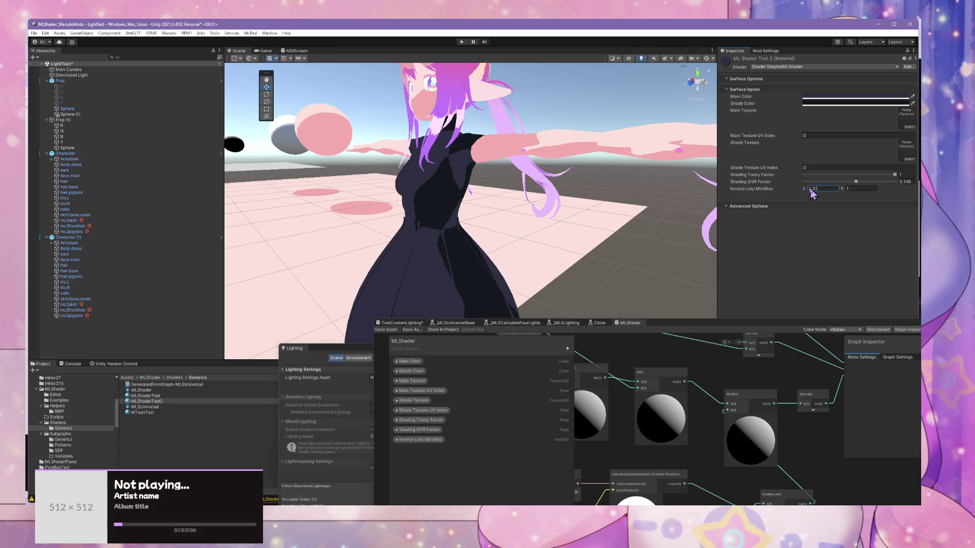
drag(843, 190, 838, 192)
text(0.52)
text(0)
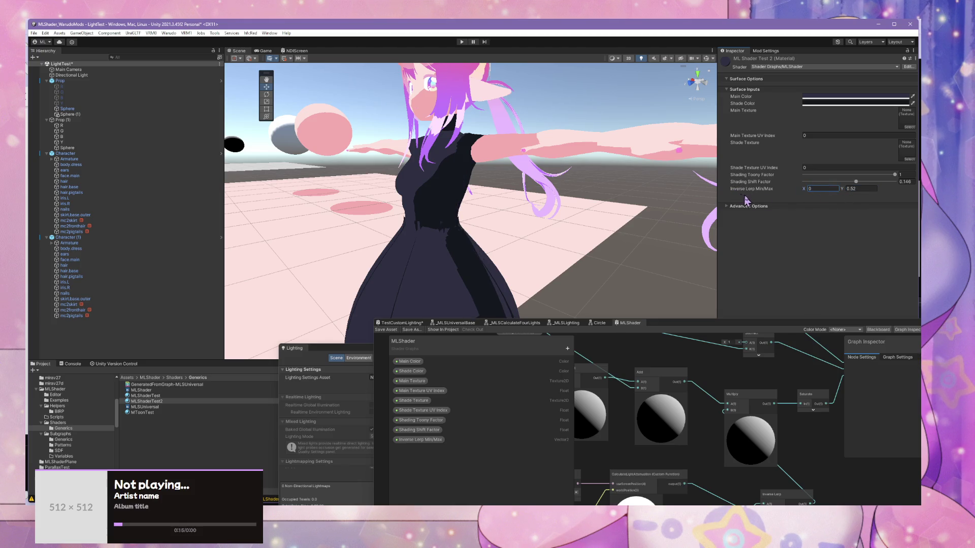
drag(631, 192, 372, 274)
Step: Orbit the Scene view to compare both characters and enlarge the Shader Graph window over the scene
scroll(down, 3)
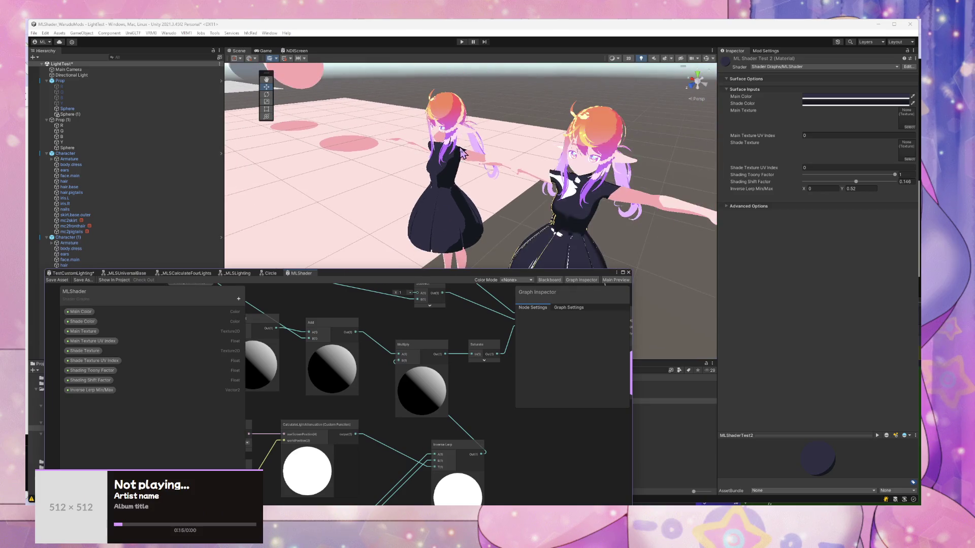
drag(463, 148, 482, 156)
drag(489, 164, 533, 132)
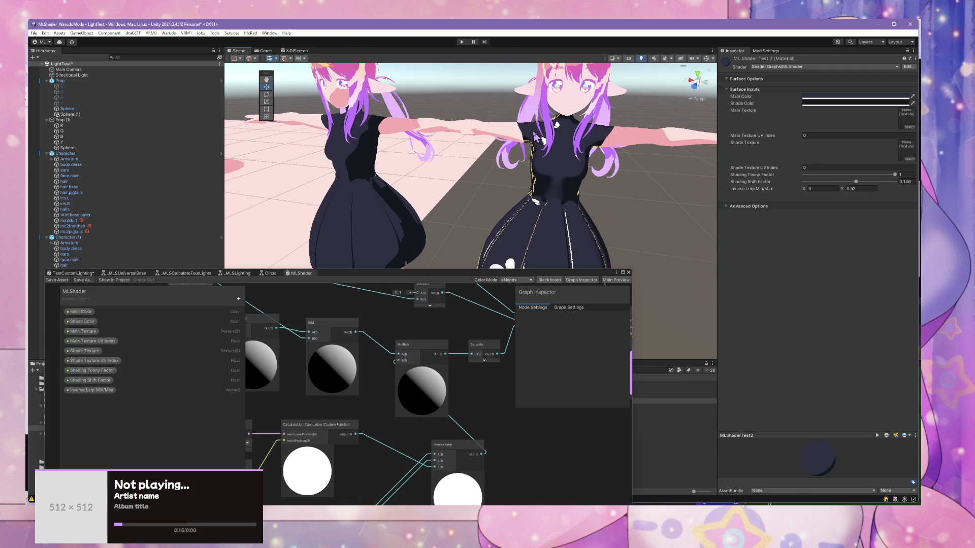
scroll(up, 3)
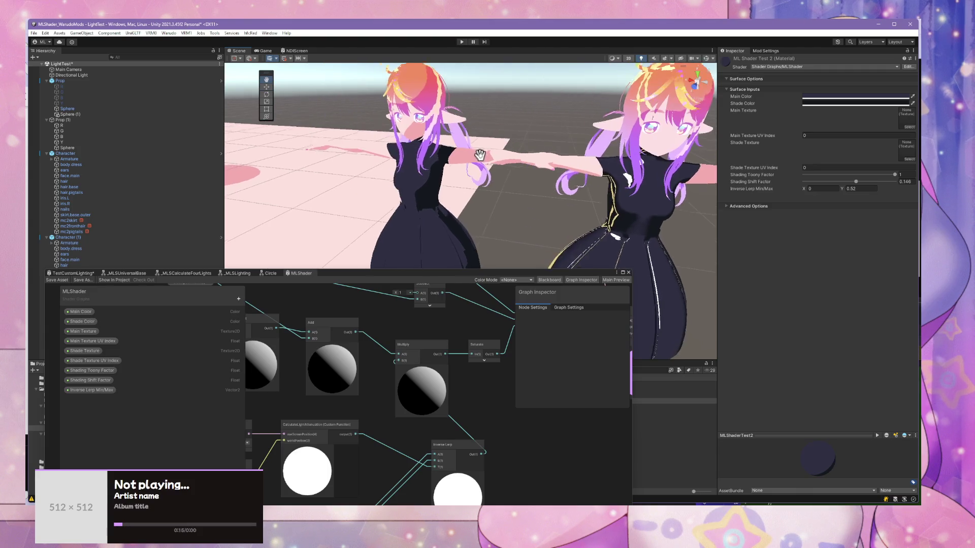
drag(488, 164, 479, 158)
scroll(down, 3)
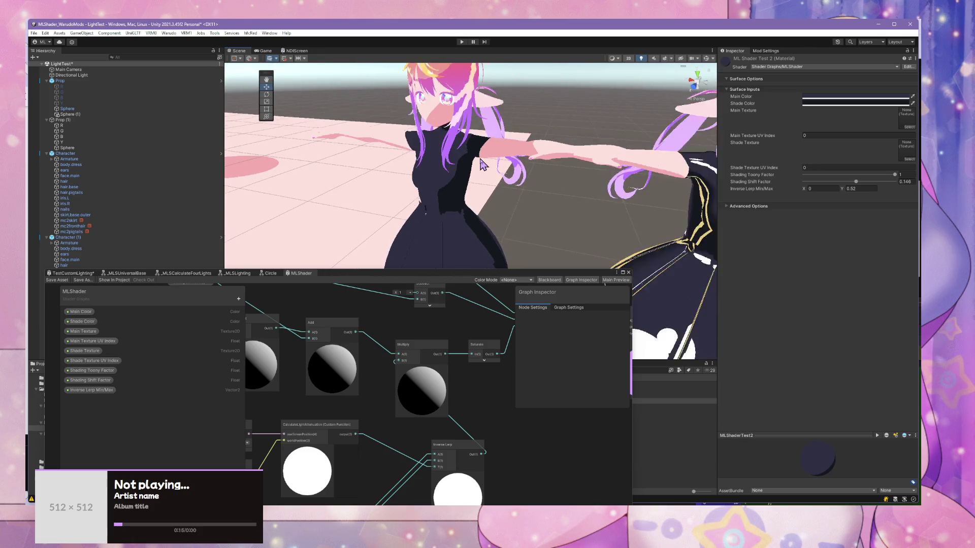
drag(470, 282, 694, 125)
drag(628, 244, 577, 273)
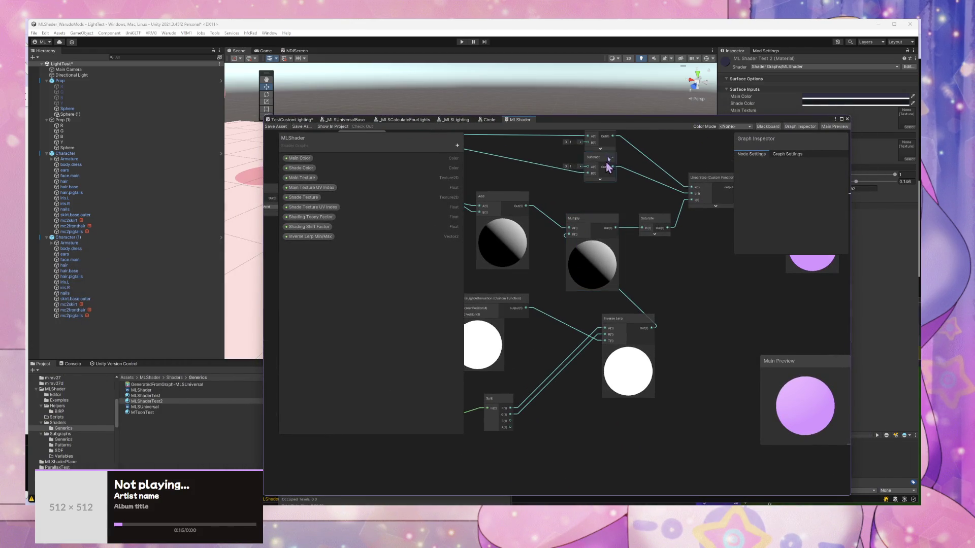
Step: Lower the Shader Graph window and switch to the _MLSLighting graph, panning to the Position and Split nodes
drag(626, 127, 635, 289)
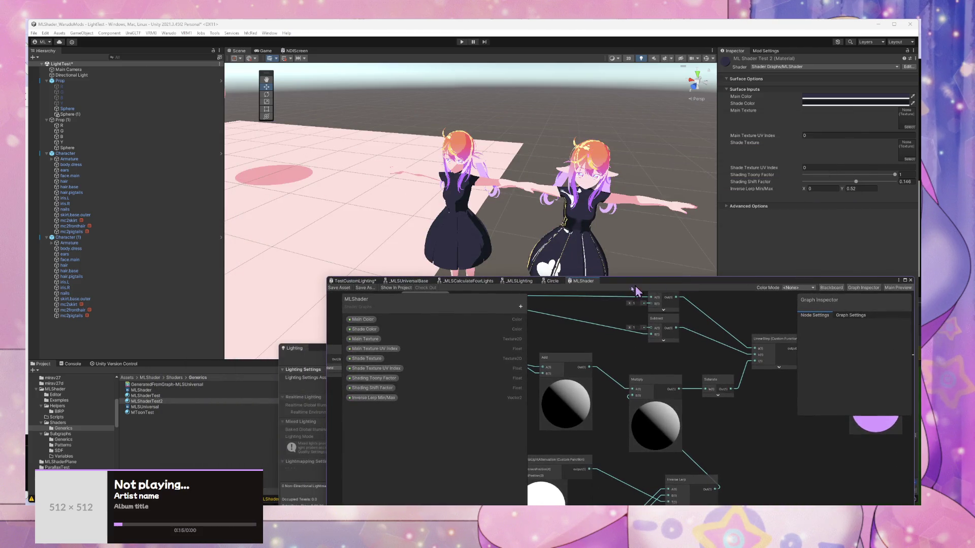
click(529, 285)
drag(630, 374, 728, 310)
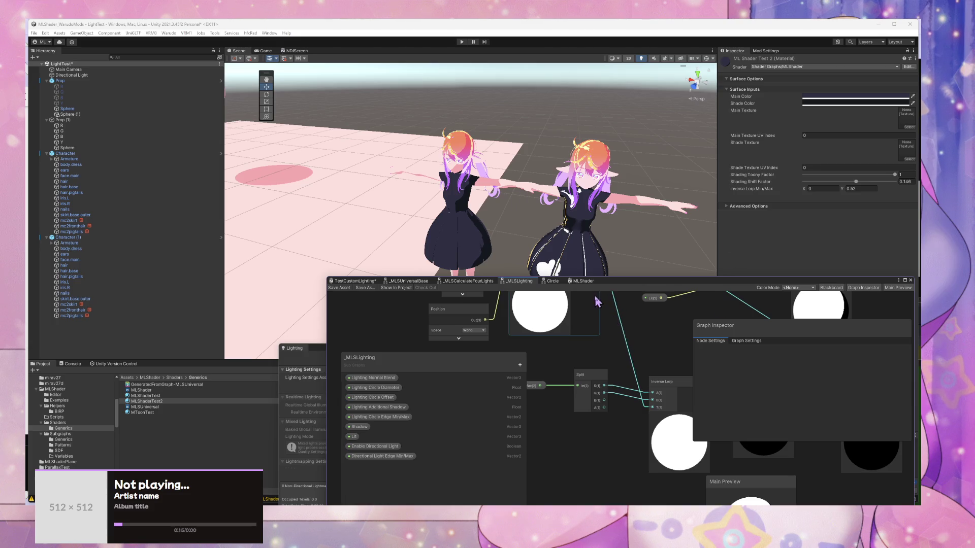
drag(644, 355, 714, 397)
Step: Select and frame the left character's skirt.base.outer, zooming out to show both characters and spheres
click(488, 243)
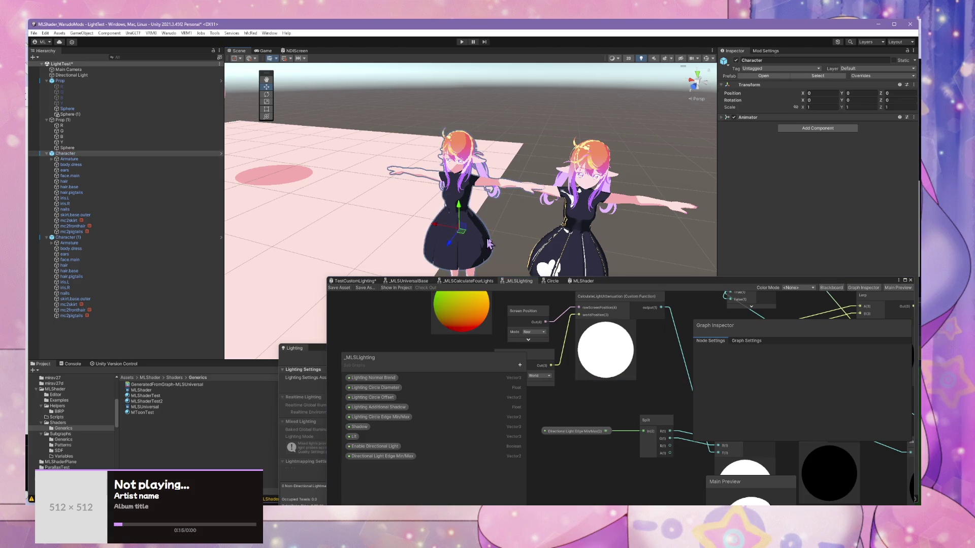
key(f)
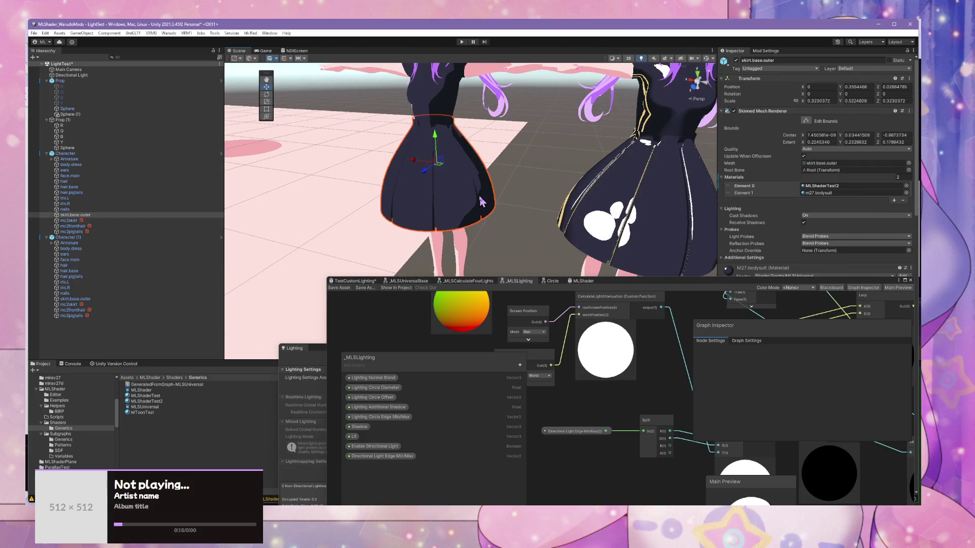
scroll(up, 3)
drag(483, 196, 483, 212)
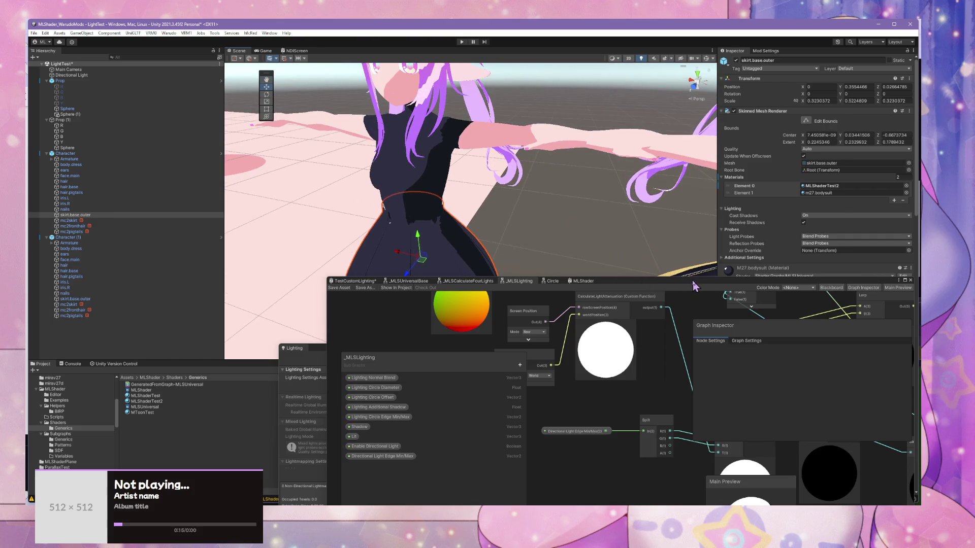
drag(694, 287, 503, 379)
scroll(down, 3)
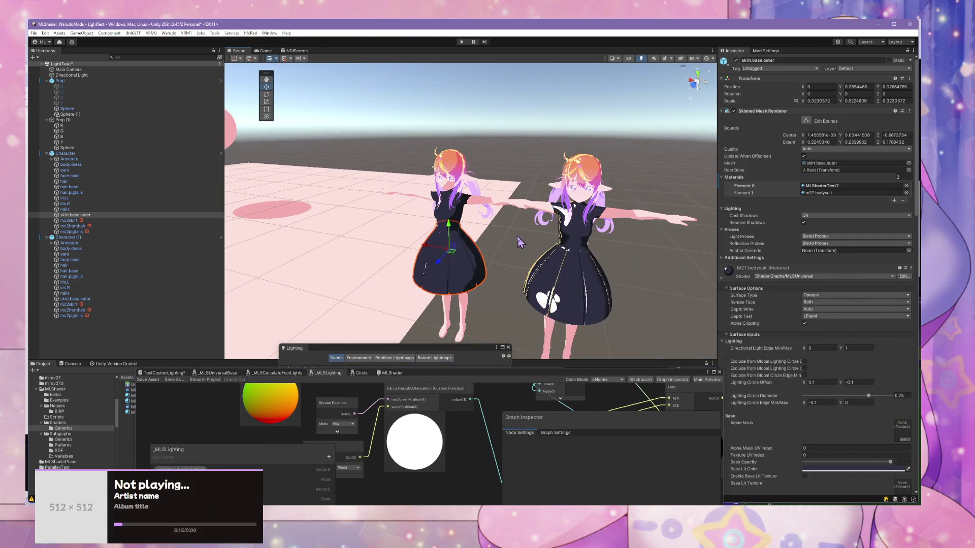
scroll(down, 3)
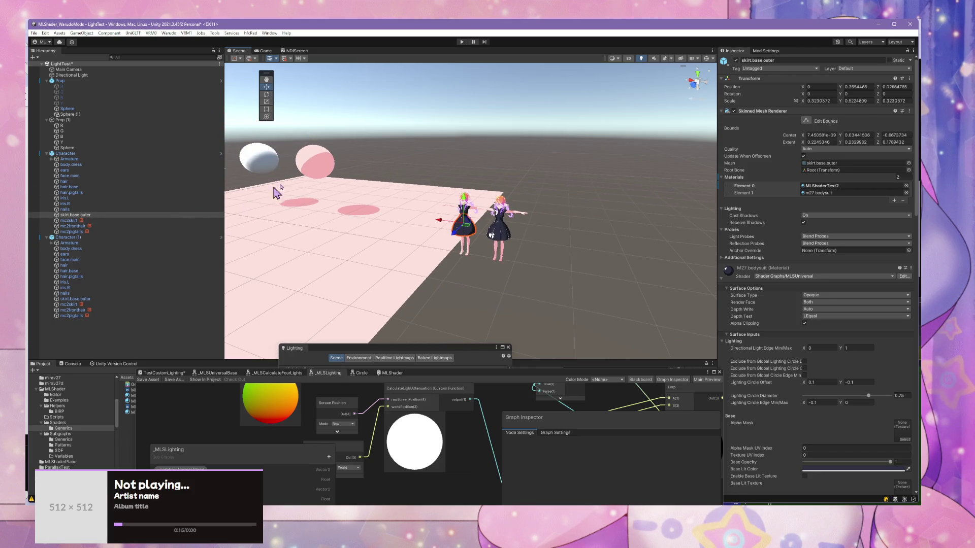
Step: Select the Directional Light and rotate it to face the other way at a lower angle
click(104, 75)
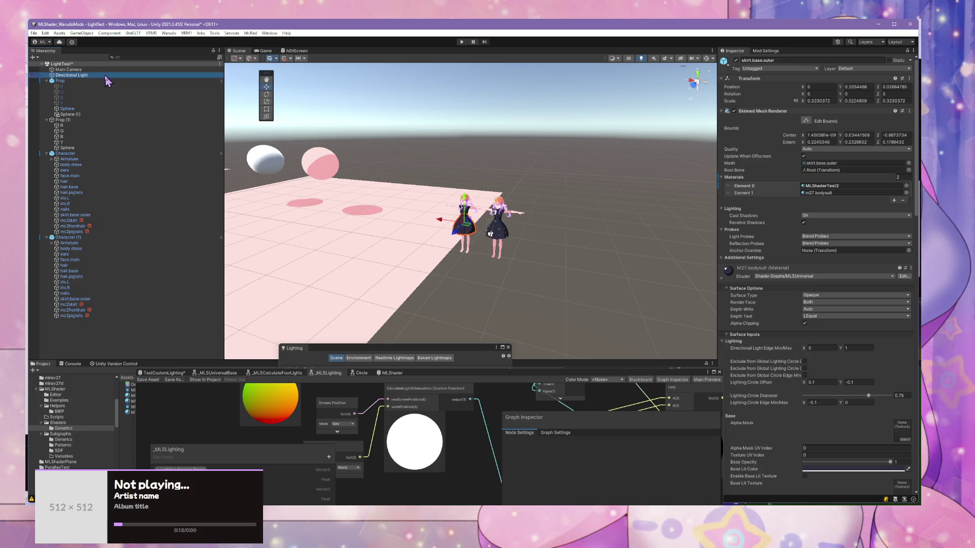
key(f)
click(266, 95)
click(707, 59)
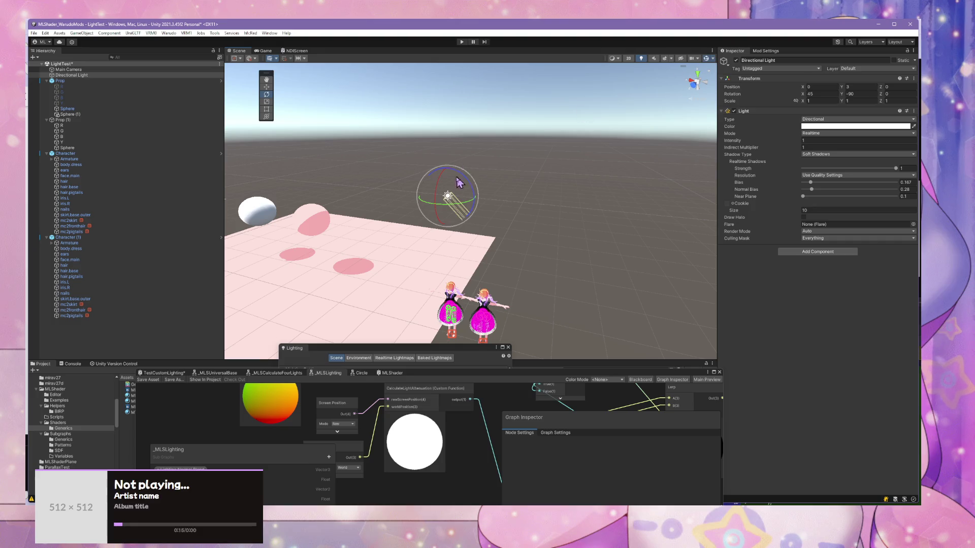
drag(447, 212, 540, 138)
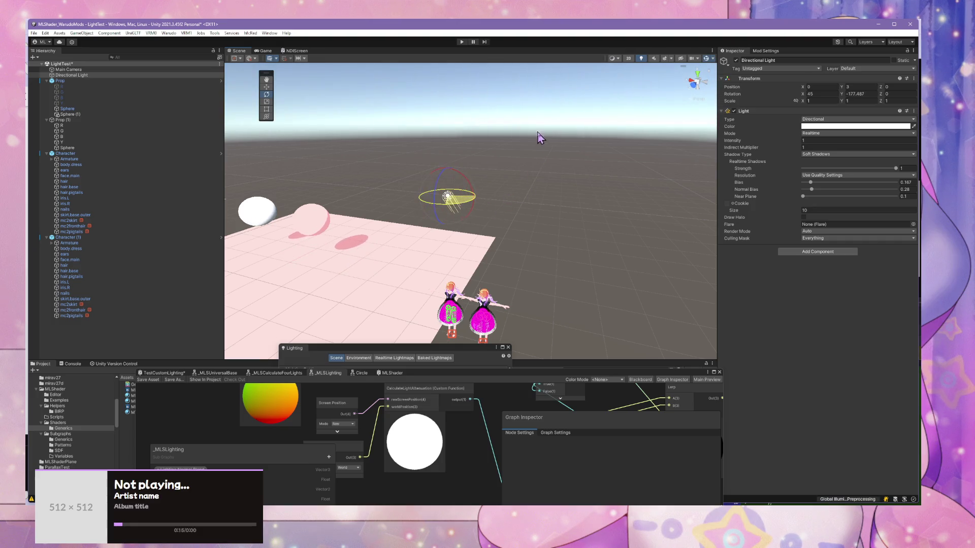
scroll(up, 3)
drag(423, 170, 437, 190)
scroll(up, 3)
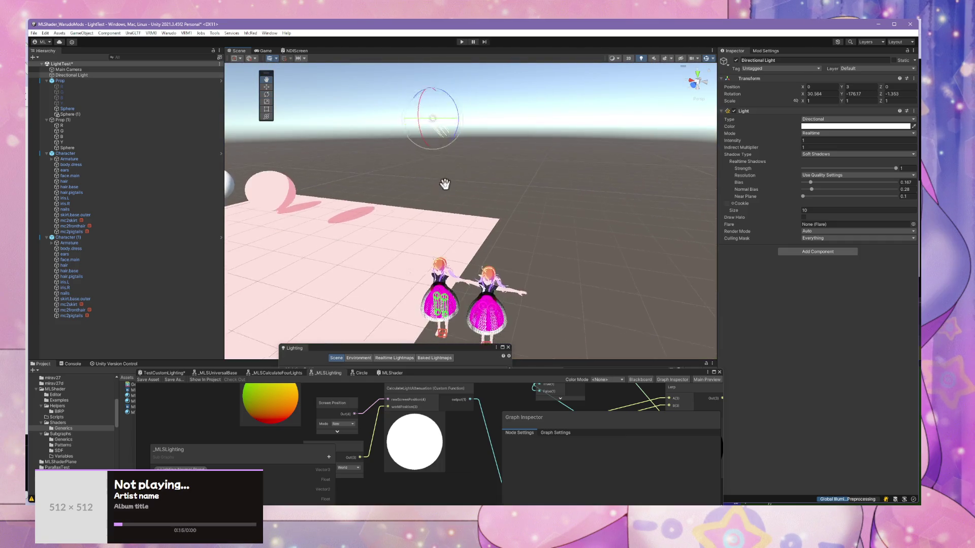
scroll(down, 3)
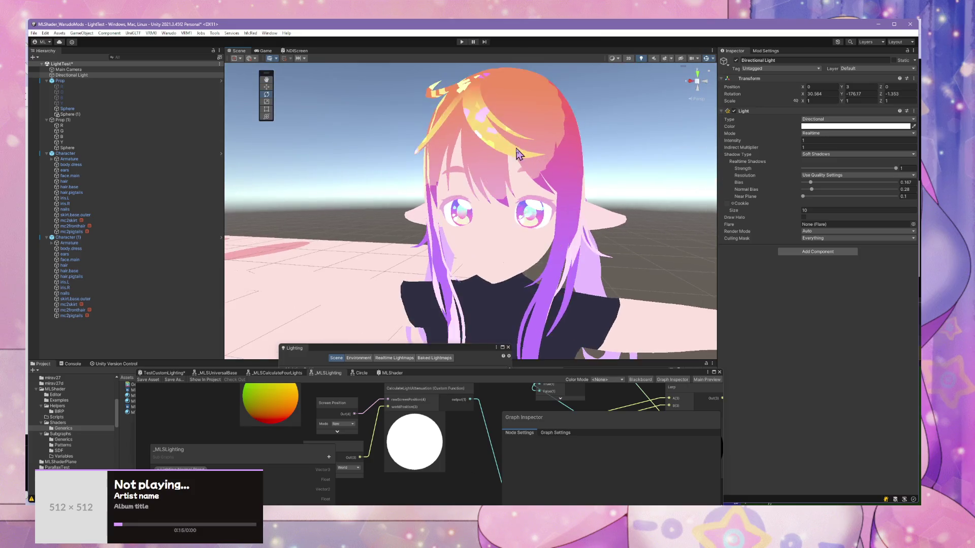
drag(516, 154, 518, 186)
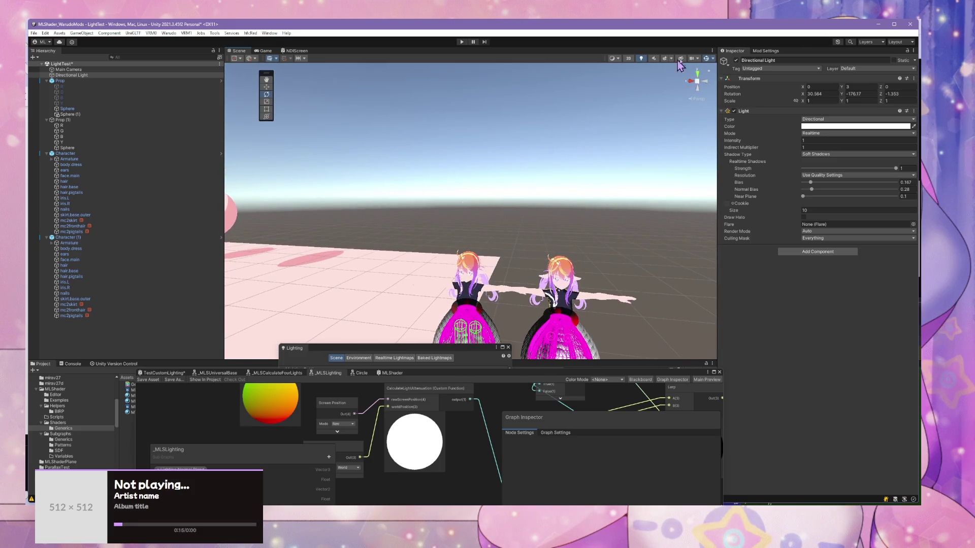
drag(610, 205, 603, 166)
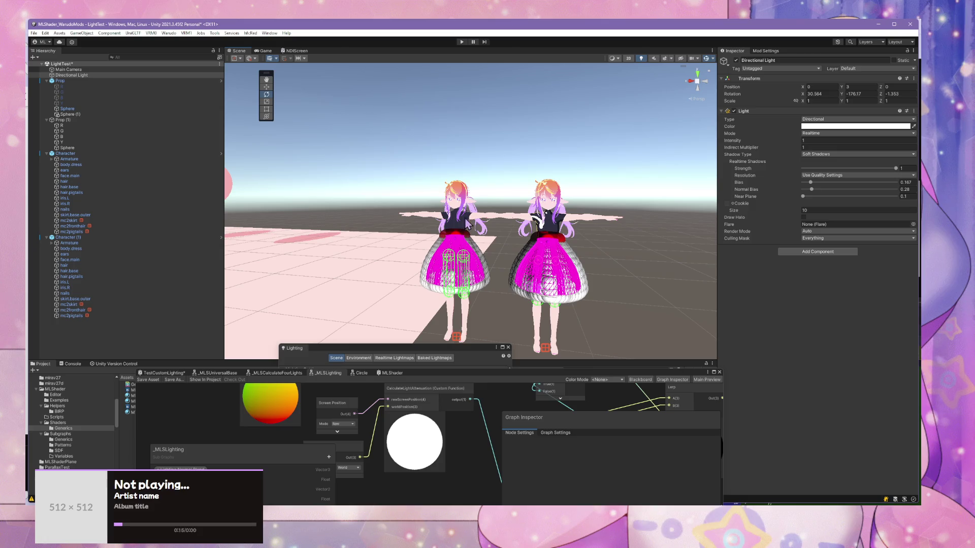
key(f)
Step: Move the Directional Light down to Y 1.116 near head height and re-aim it steeply
click(264, 89)
click(443, 142)
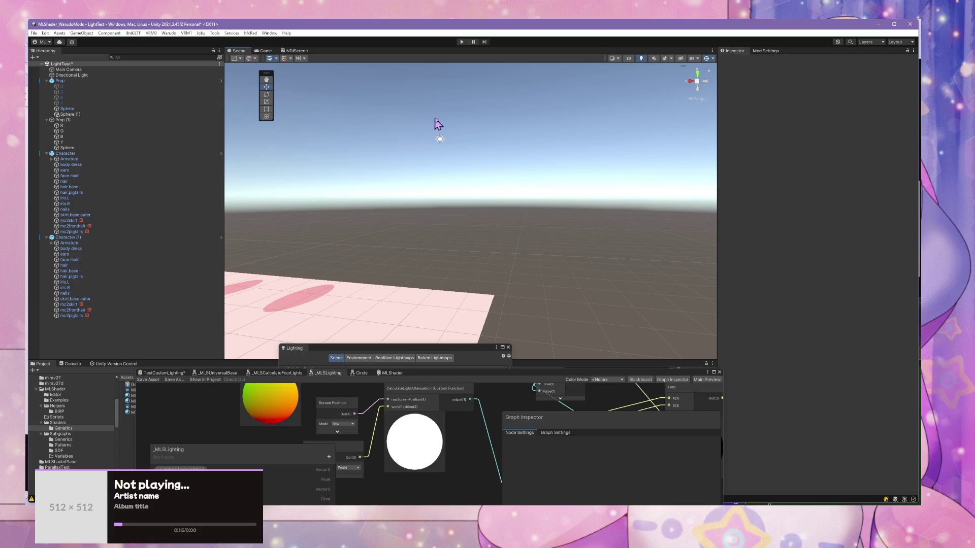
click(440, 141)
drag(442, 116, 438, 191)
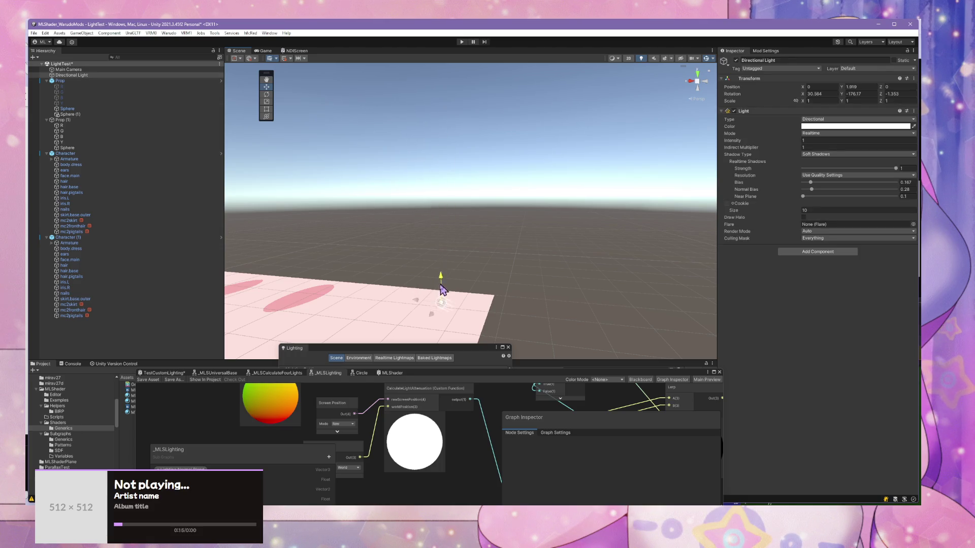
drag(452, 330, 439, 239)
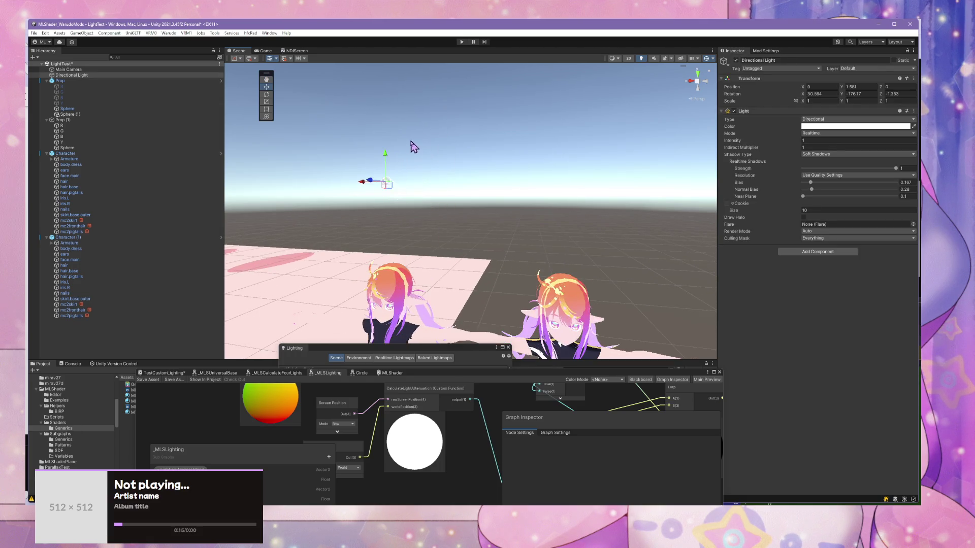
drag(390, 161, 386, 269)
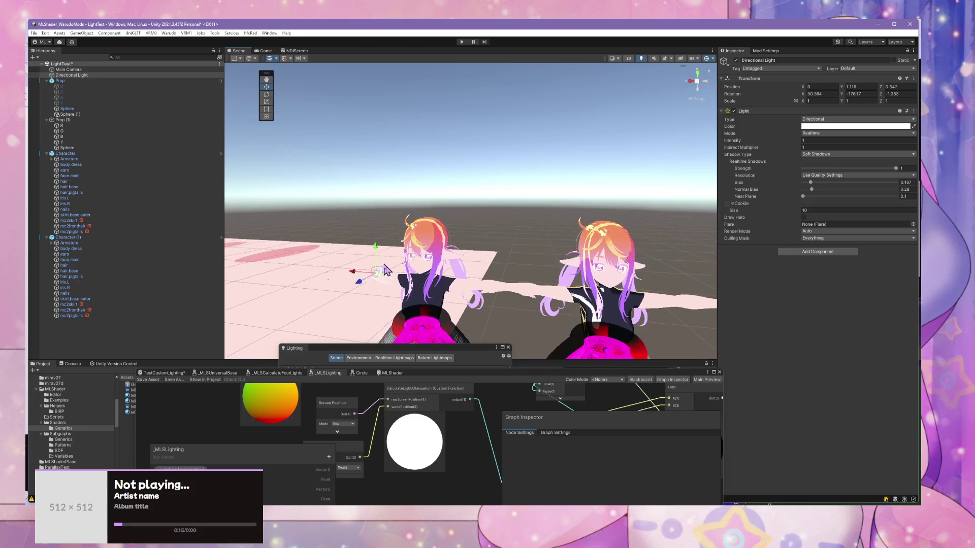
scroll(up, 3)
drag(319, 315, 456, 217)
Step: On face.main's BlendShapes, set Fcl_ALL_Joy to 0 and Fcl_ALL_Fun to 90.8
scroll(down, 3)
click(421, 240)
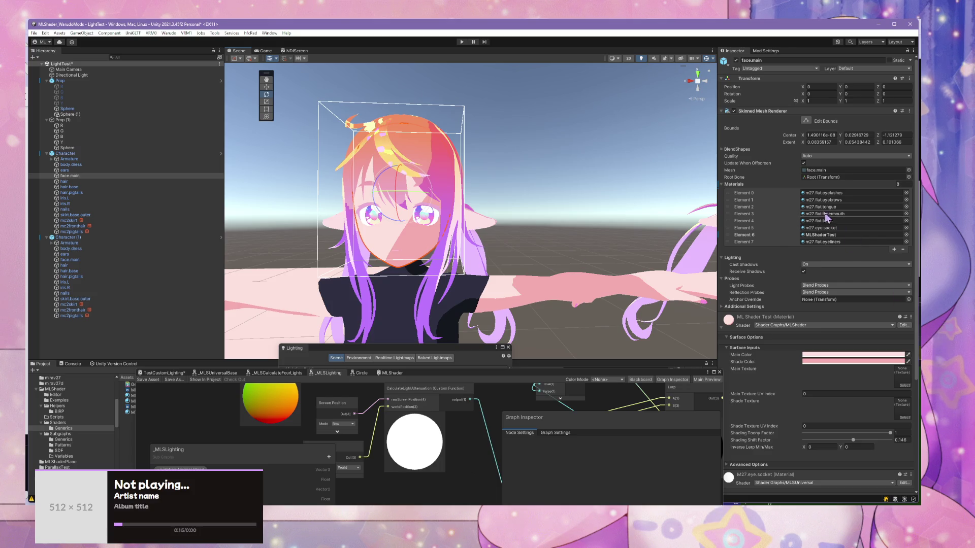
click(722, 150)
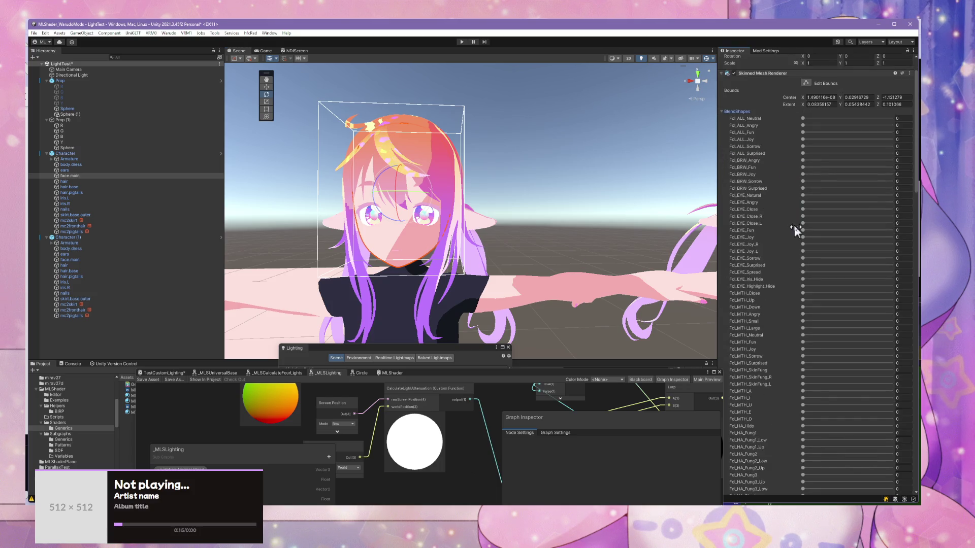
drag(840, 187, 775, 194)
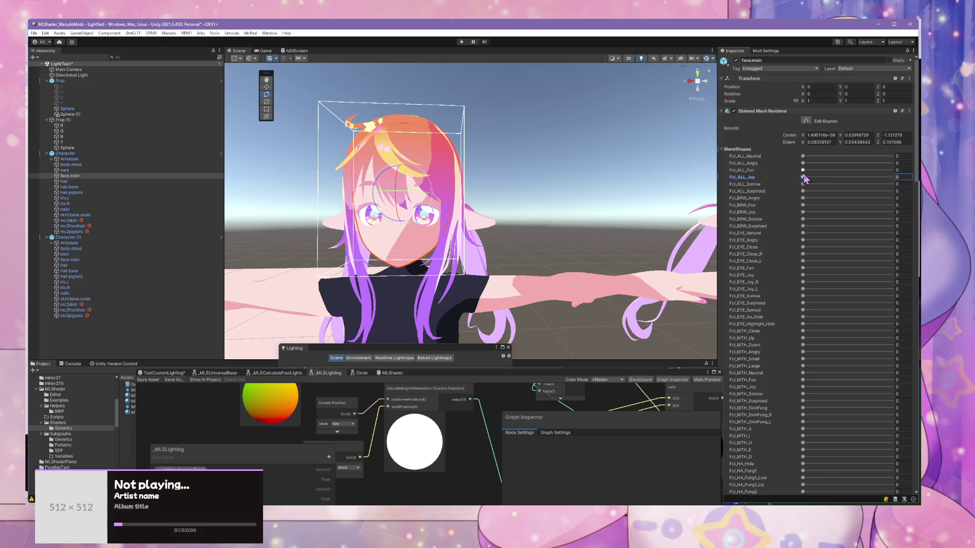
drag(804, 175, 884, 181)
scroll(down, 3)
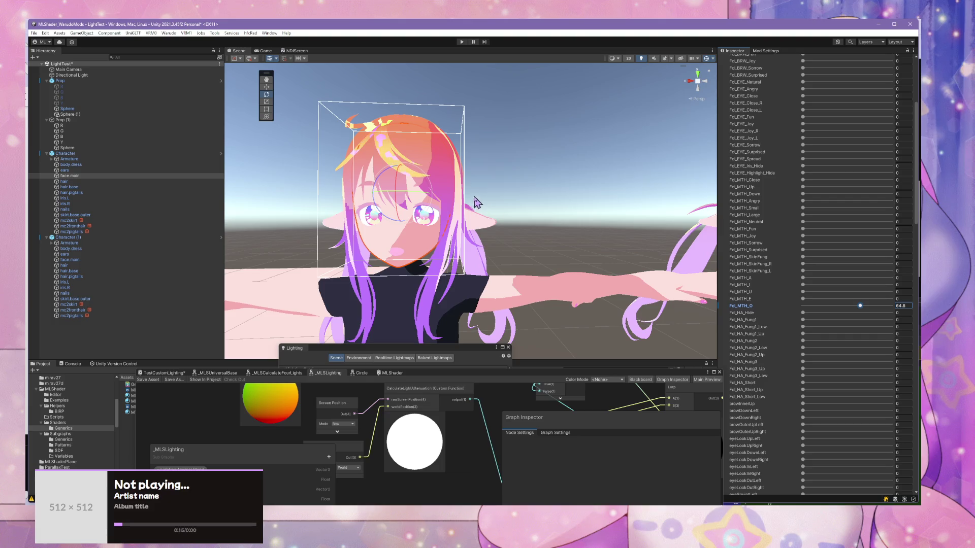
click(478, 202)
scroll(down, 3)
Step: Zoom and pan the Scene view to compare both characters' dark toon-shaded dresses
scroll(up, 3)
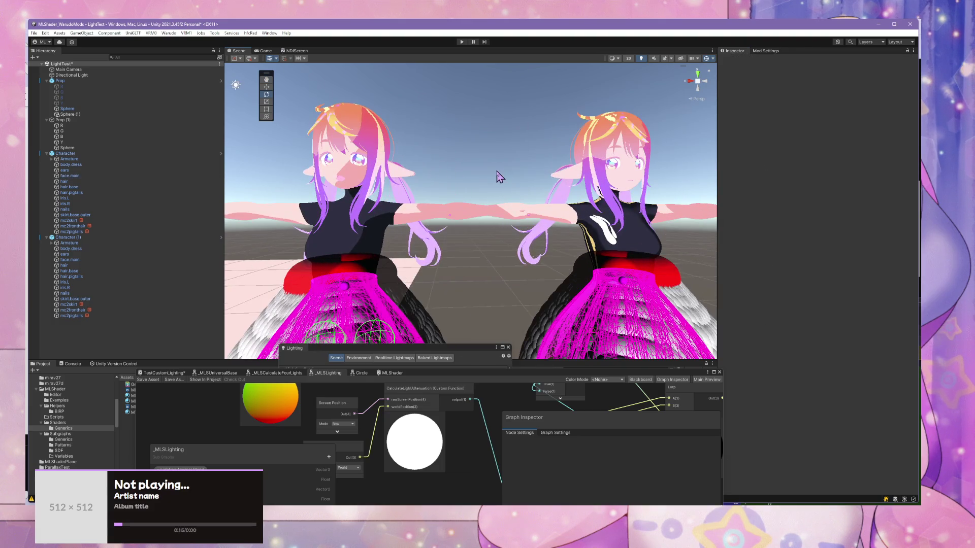
scroll(up, 3)
scroll(down, 3)
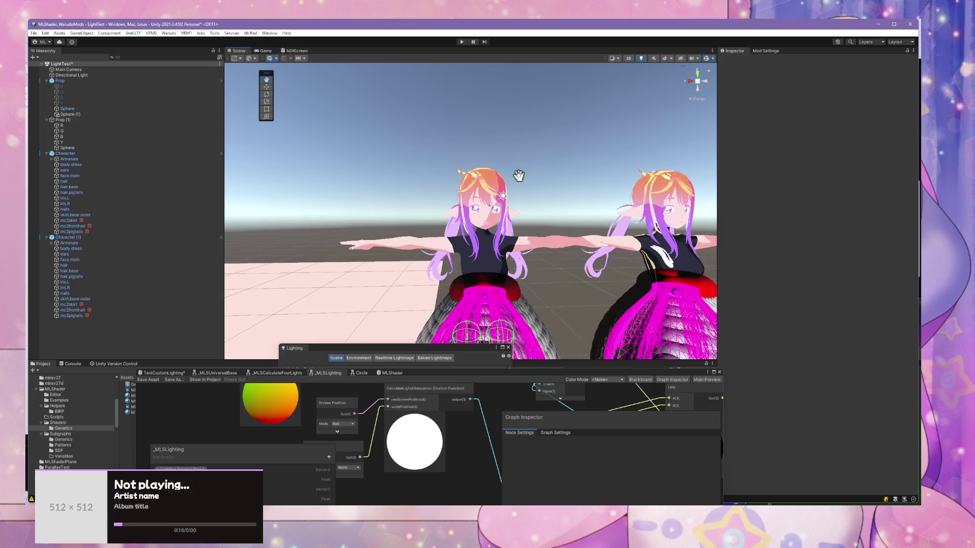
drag(518, 176, 473, 128)
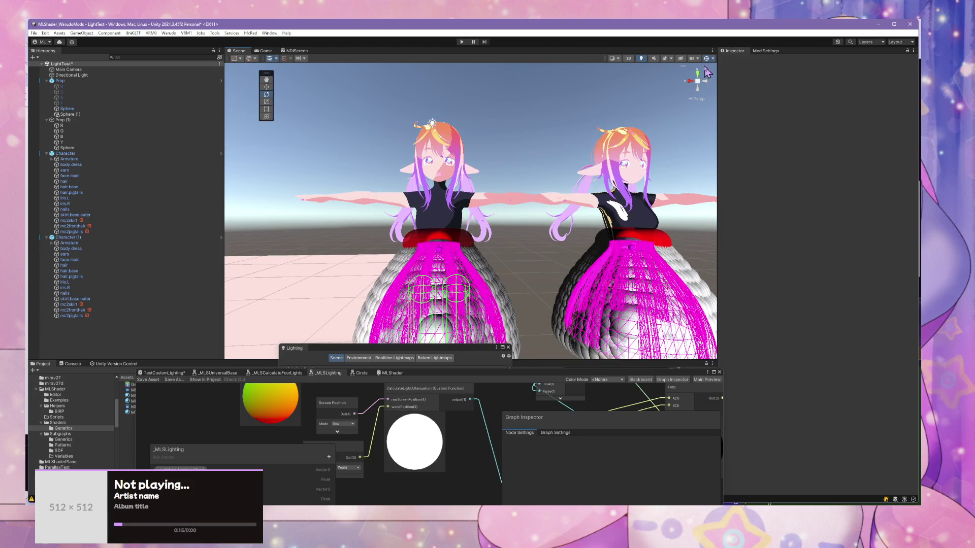
scroll(down, 3)
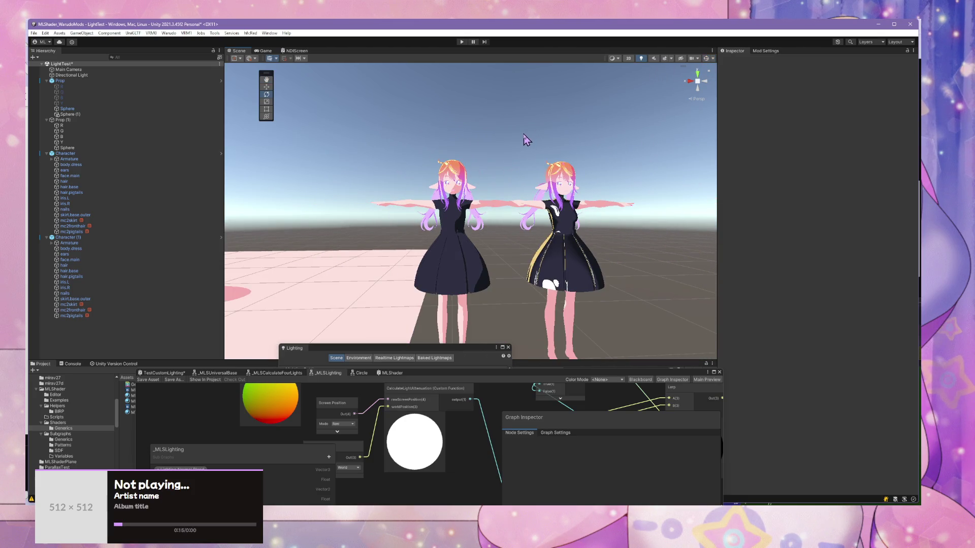
scroll(up, 3)
drag(524, 143, 566, 147)
scroll(up, 3)
scroll(up, 3)
scroll(down, 3)
scroll(up, 3)
scroll(down, 3)
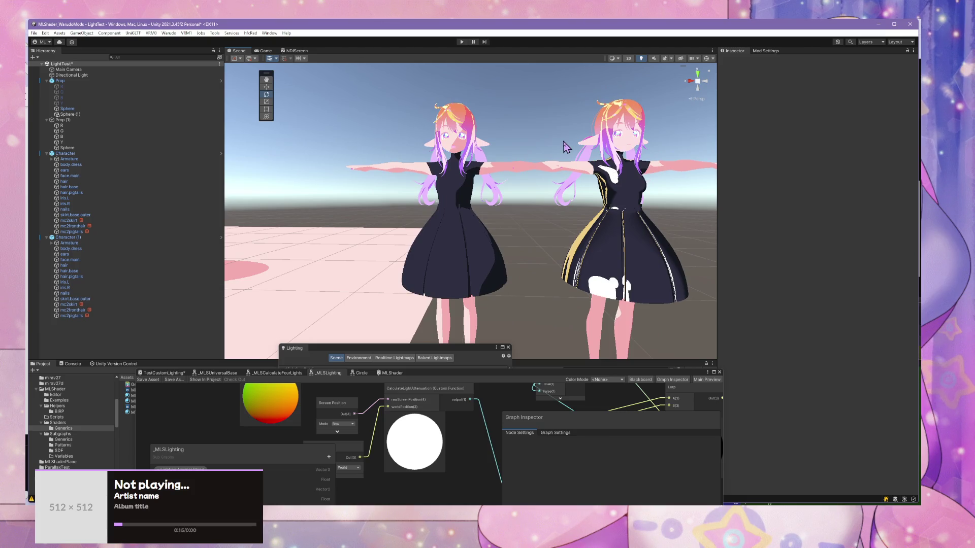
Step: Bring the Shader Graph editor back to the centre and orbit around a character's body
drag(513, 376, 556, 294)
scroll(up, 3)
scroll(down, 3)
scroll(up, 3)
drag(510, 192, 569, 191)
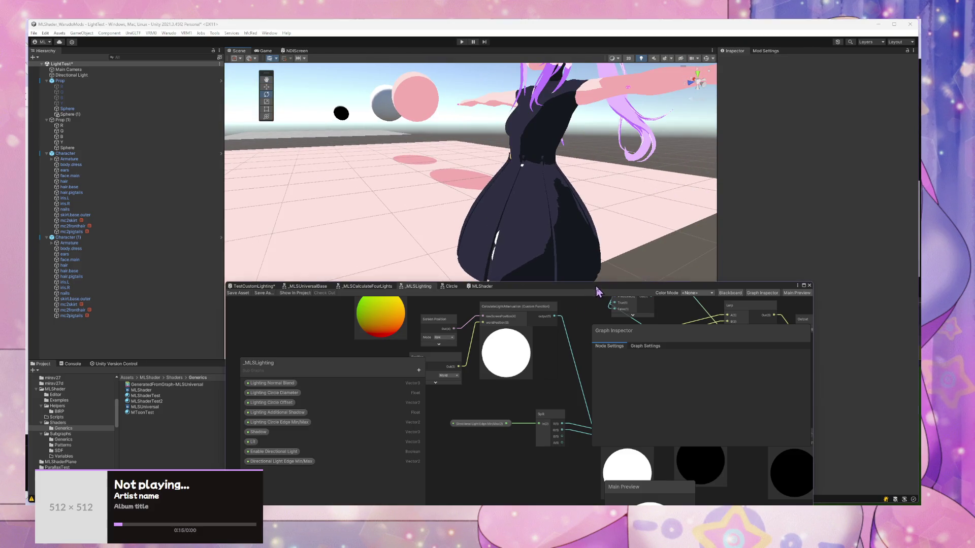
Step: Pan the _MLSLighting graph to the Inverse Lerp node and select it for inspection
drag(596, 285, 464, 225)
drag(437, 314, 357, 304)
click(402, 369)
drag(398, 334, 413, 370)
scroll(down, 3)
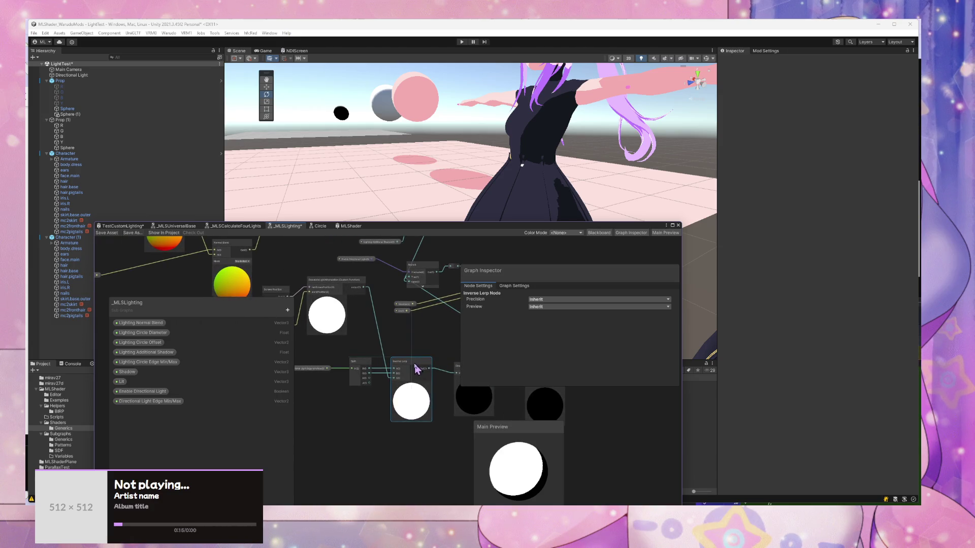
click(419, 354)
Step: Replace the Inverse Lerp node with a Posterize node in the _MLSLighting graph
key(space)
text(post)
key(Return)
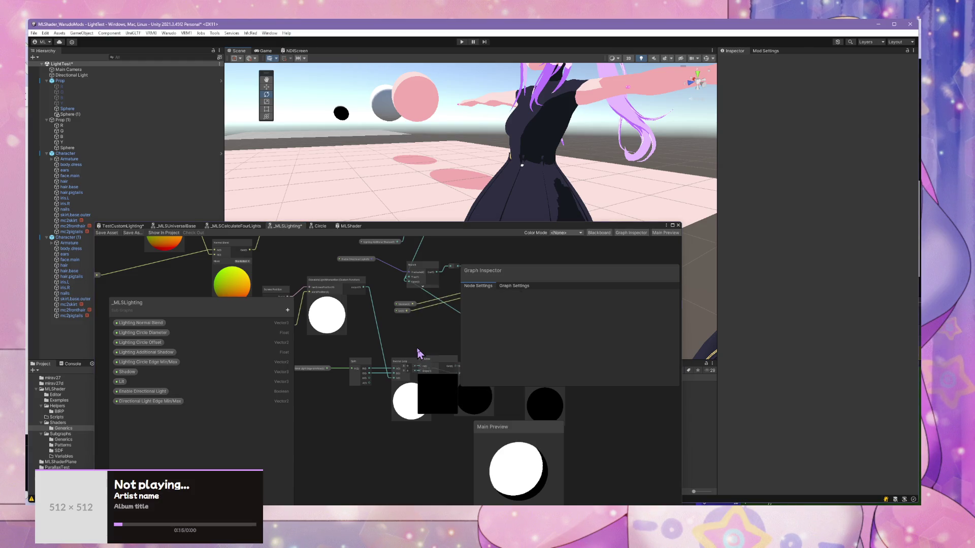
drag(441, 363, 390, 339)
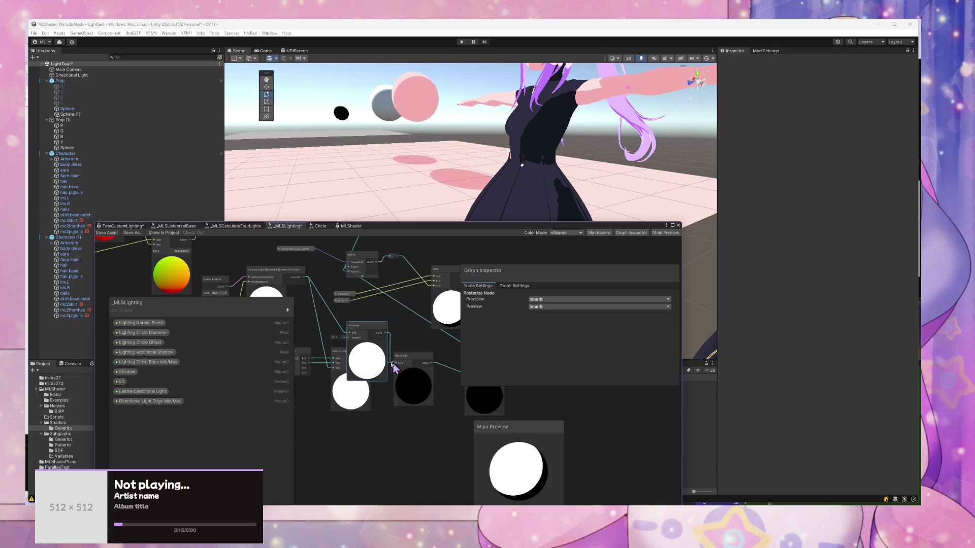
click(342, 361)
key(Delete)
drag(365, 340, 355, 349)
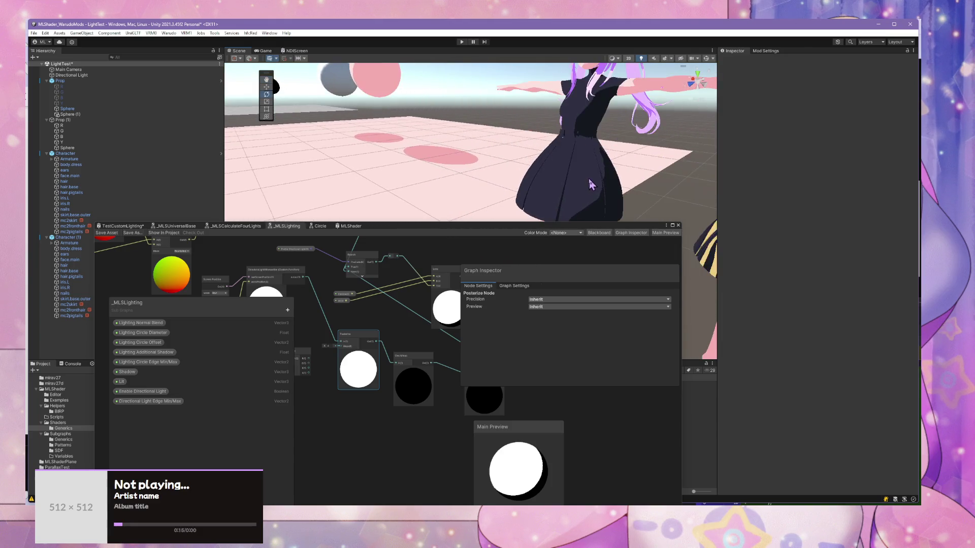
Step: Frame the character in the scene view and pan the graph toward the lighting nodes
key(q)
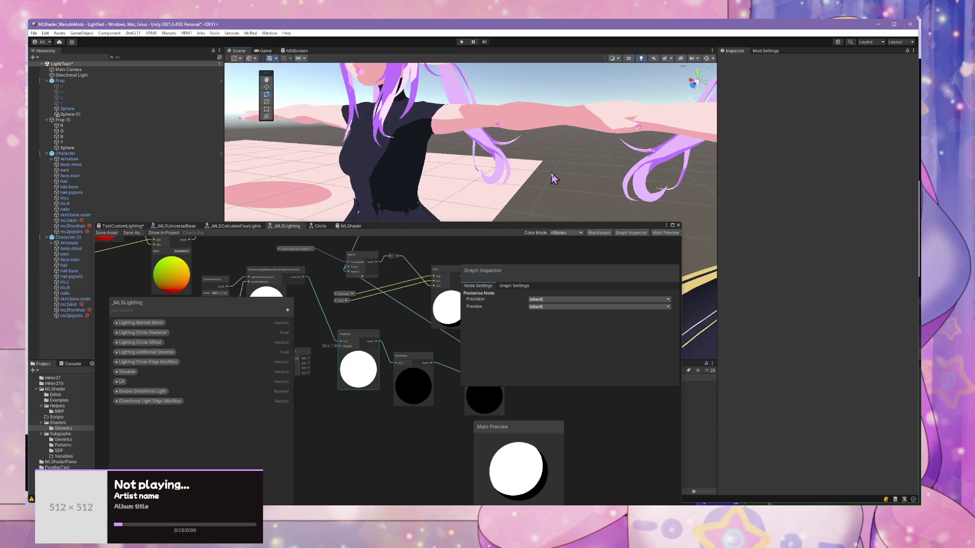
key(q)
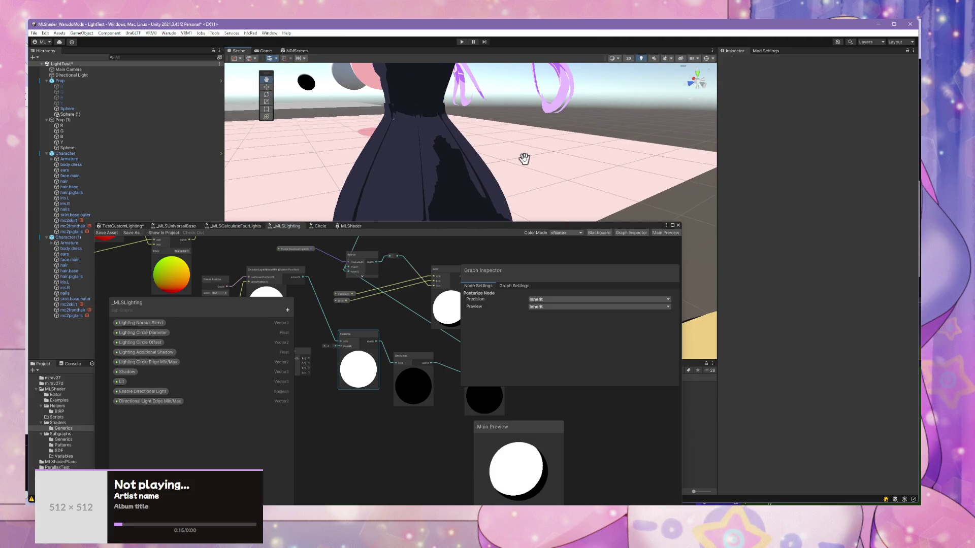
scroll(down, 3)
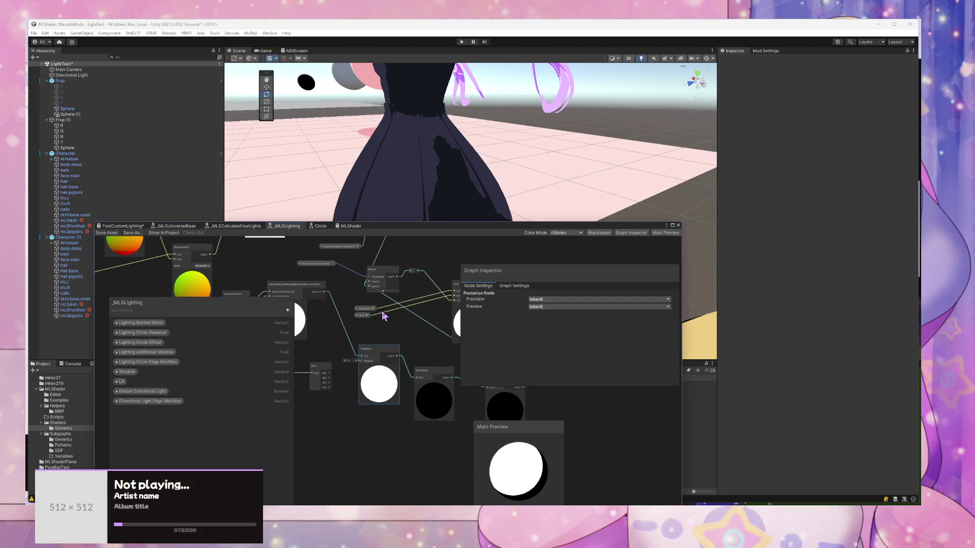
drag(369, 307, 407, 348)
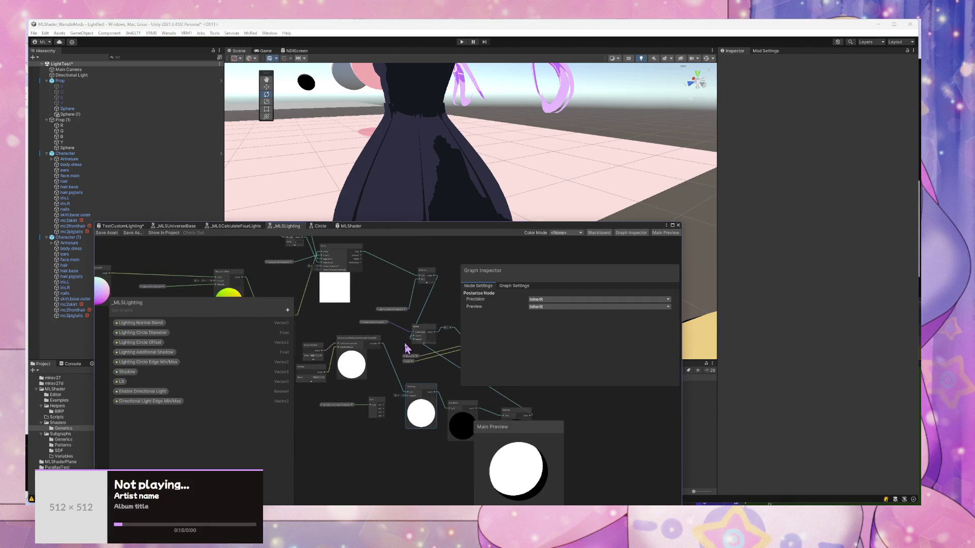
scroll(up, 3)
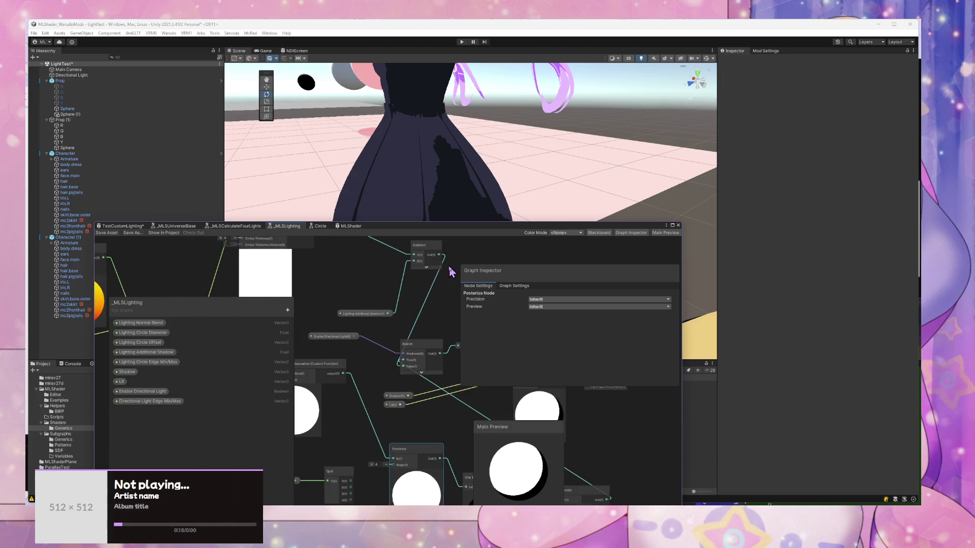
drag(420, 330, 422, 328)
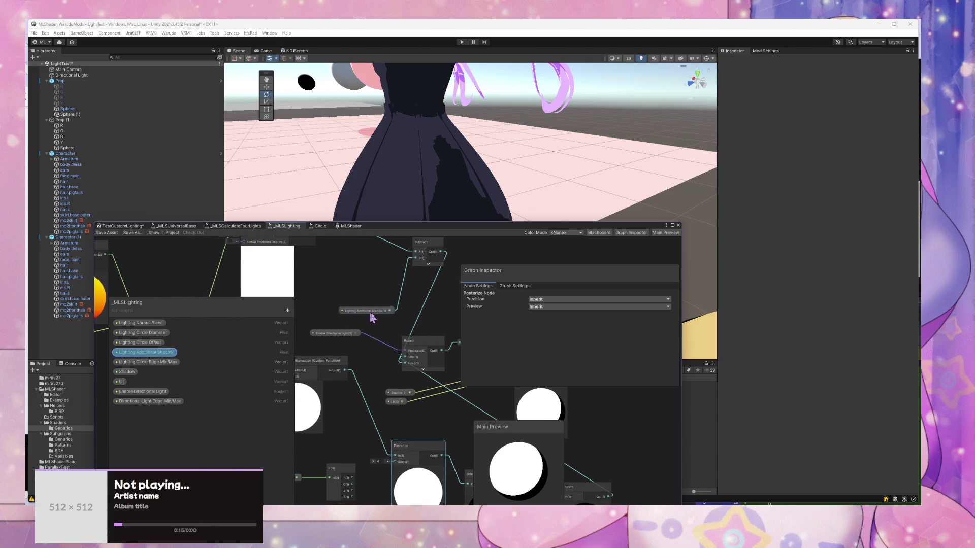
Step: Inspect the Lighting Additional Shadow property node, then return to the MLShader graph
click(386, 334)
scroll(down, 3)
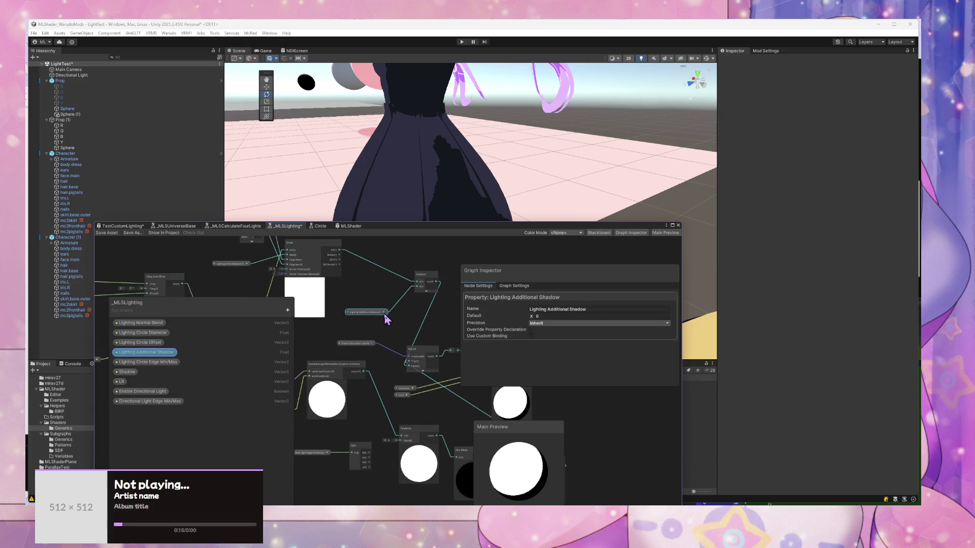
drag(420, 331, 421, 329)
click(325, 235)
click(351, 226)
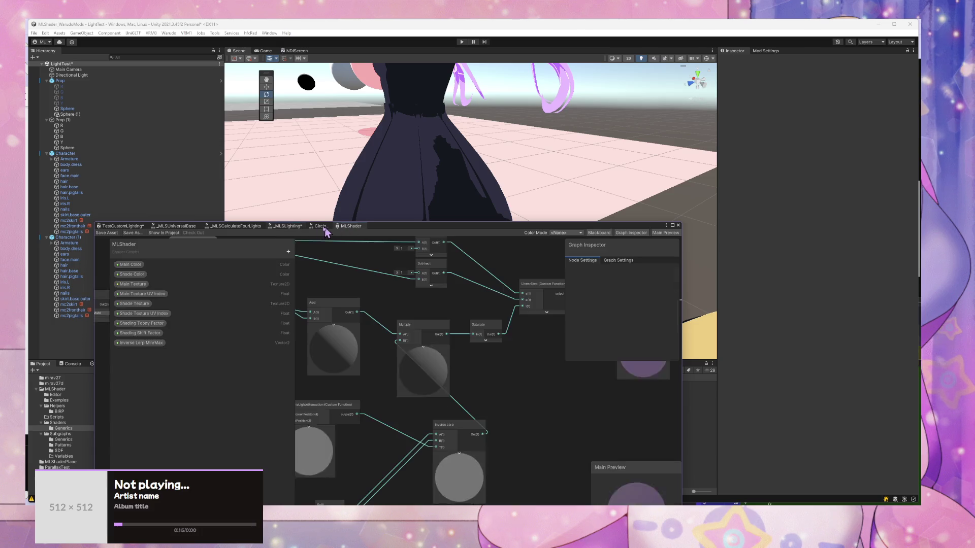
Step: Glance at TestCustomLighting, then select CalculateLightAttenuation in the MLShader graph
click(125, 227)
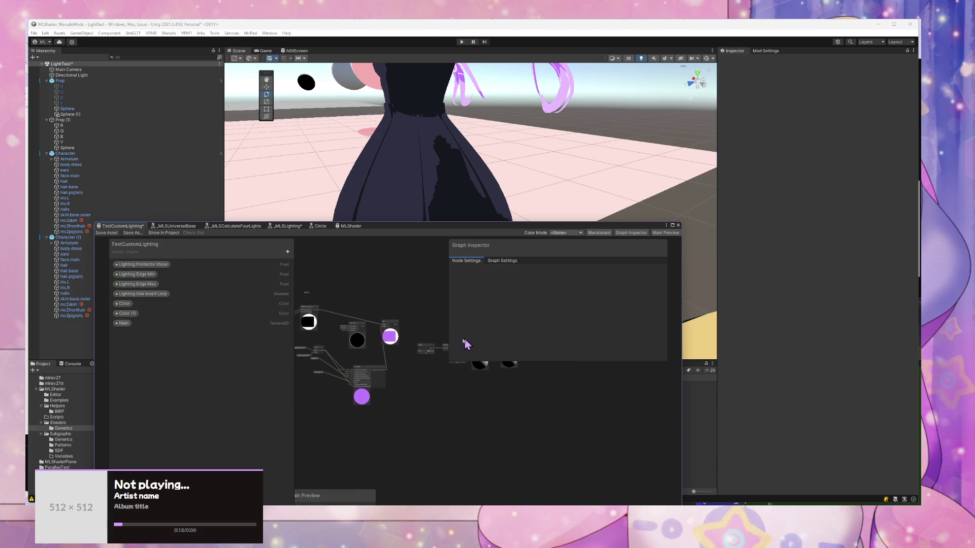
click(351, 227)
drag(488, 383, 528, 298)
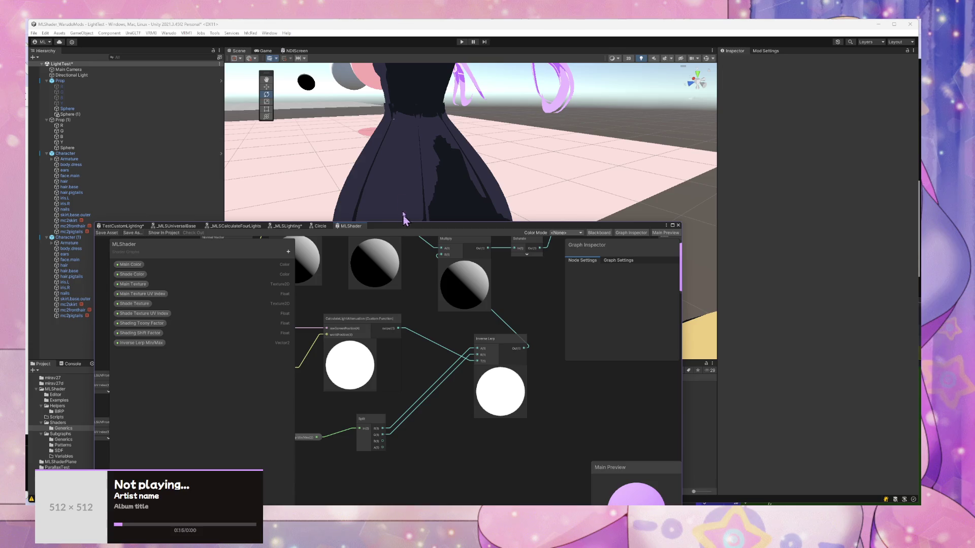
drag(465, 275, 420, 337)
click(345, 364)
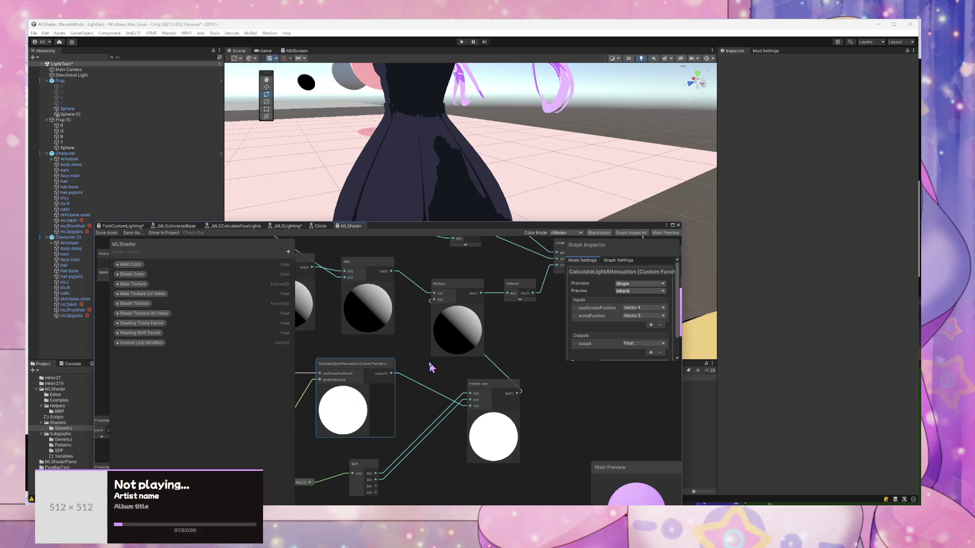
Step: Pan around the Multiply and Custom Function nodes, then orbit the scene to show both characters
drag(527, 322, 457, 370)
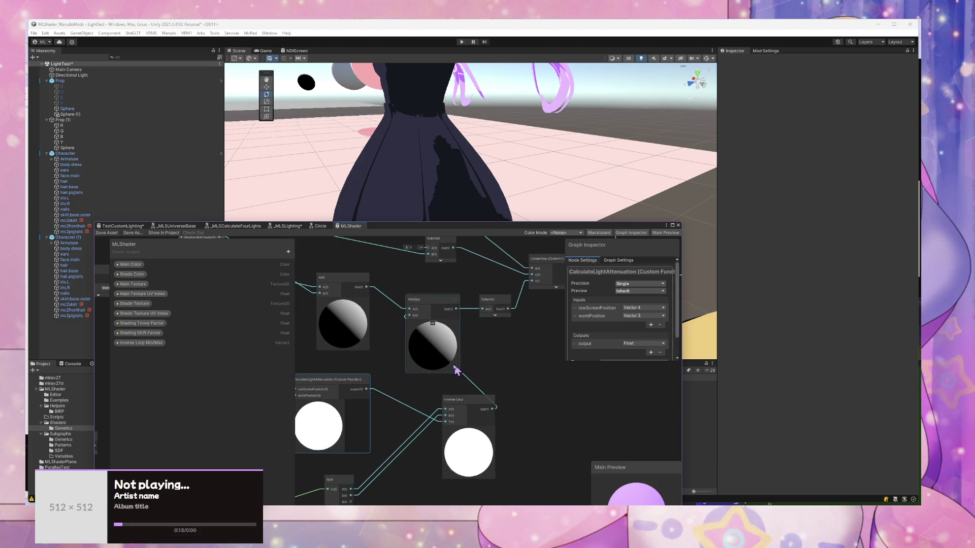
drag(401, 354, 440, 337)
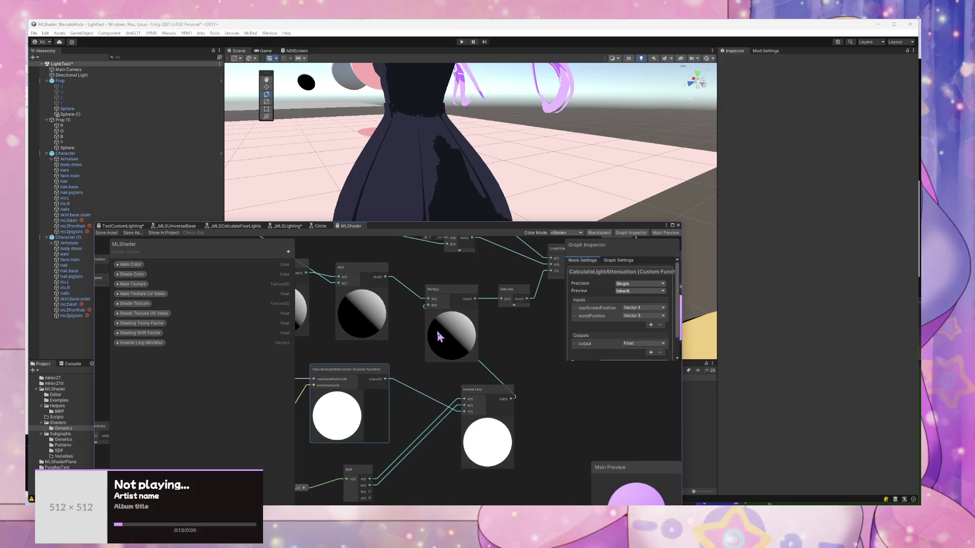
drag(495, 318, 389, 295)
drag(344, 338, 364, 333)
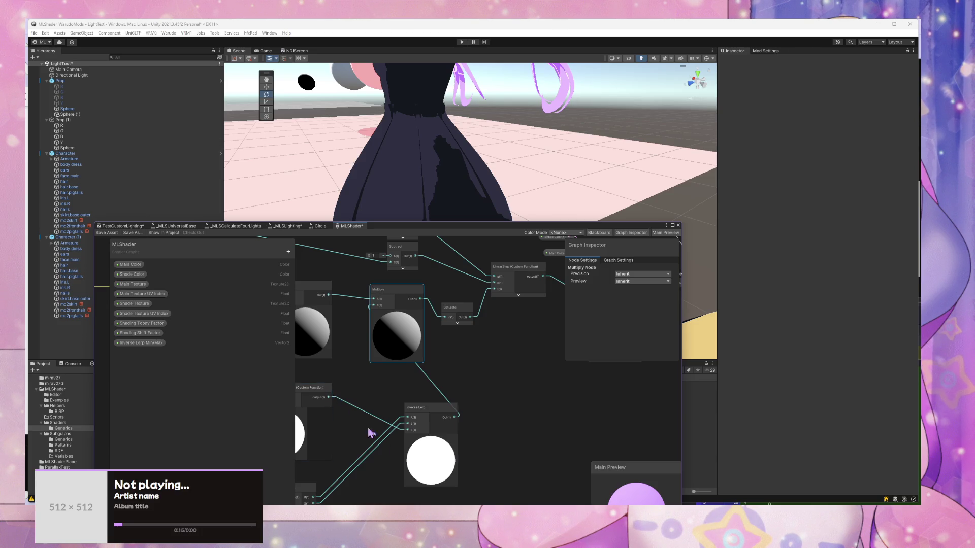
mouse_move(485, 495)
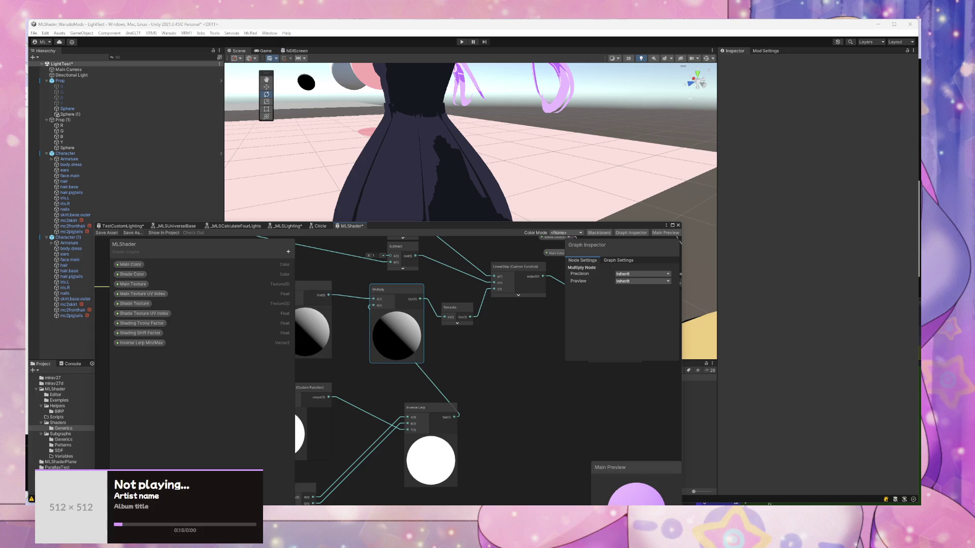
drag(278, 218, 485, 137)
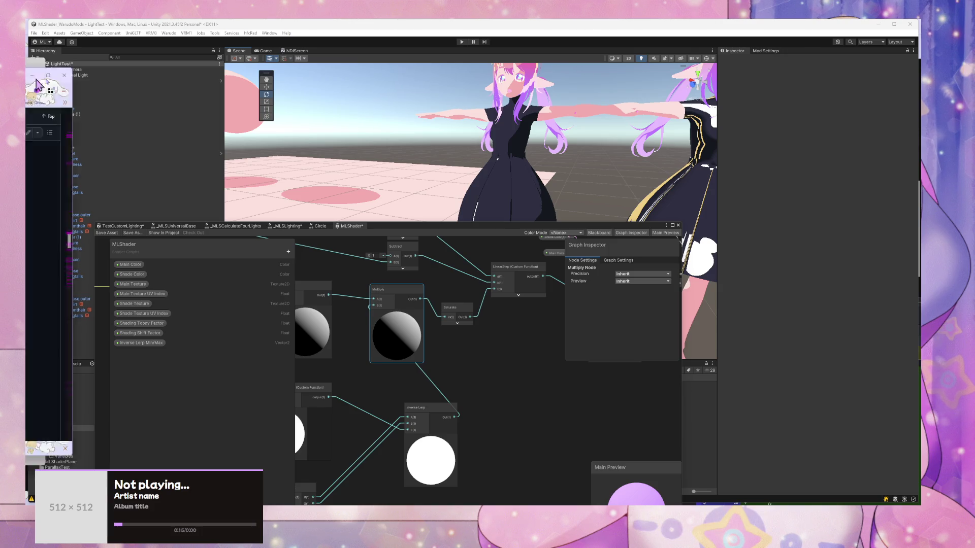
Step: Switch to the MToon README in the browser and scroll back through its shading sections
key(alt+Tab)
scroll(up, 3)
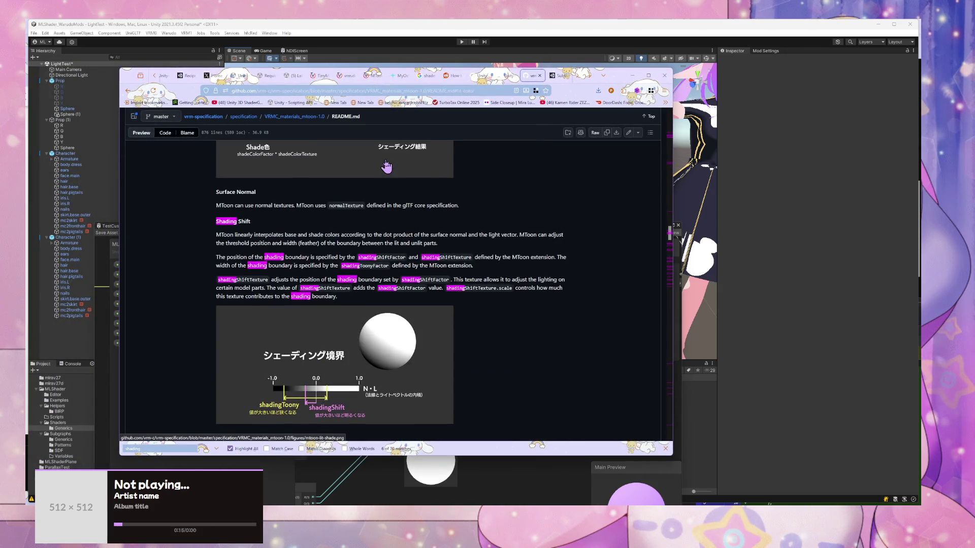
scroll(up, 3)
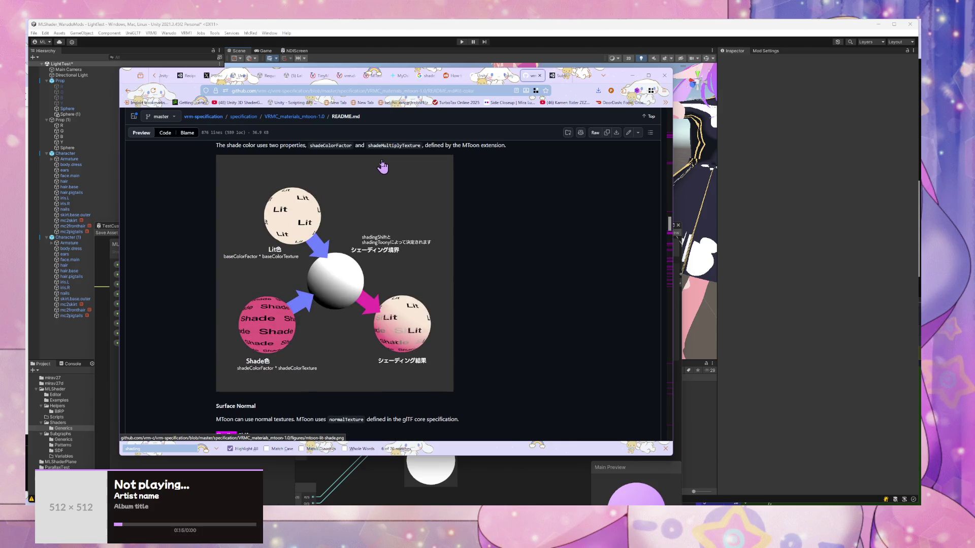
scroll(up, 3)
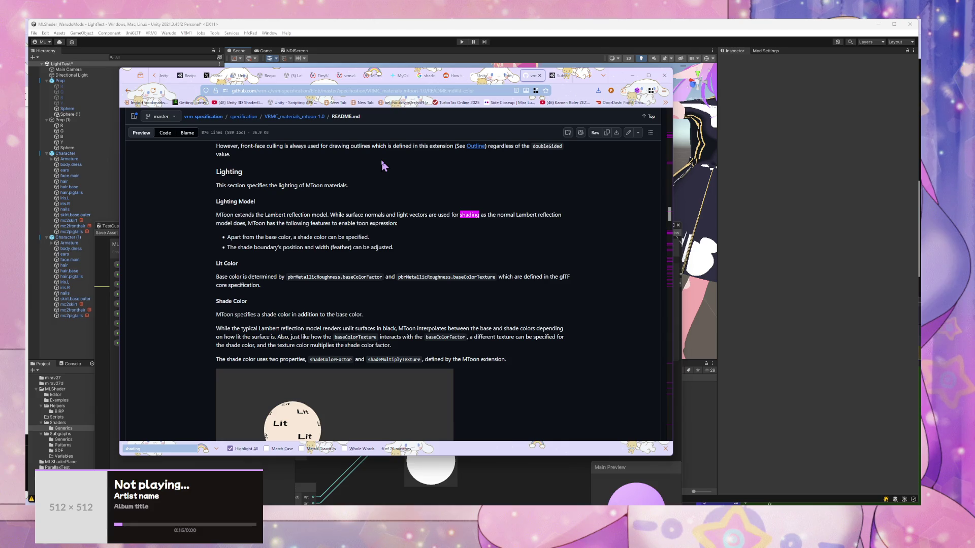
scroll(up, 3)
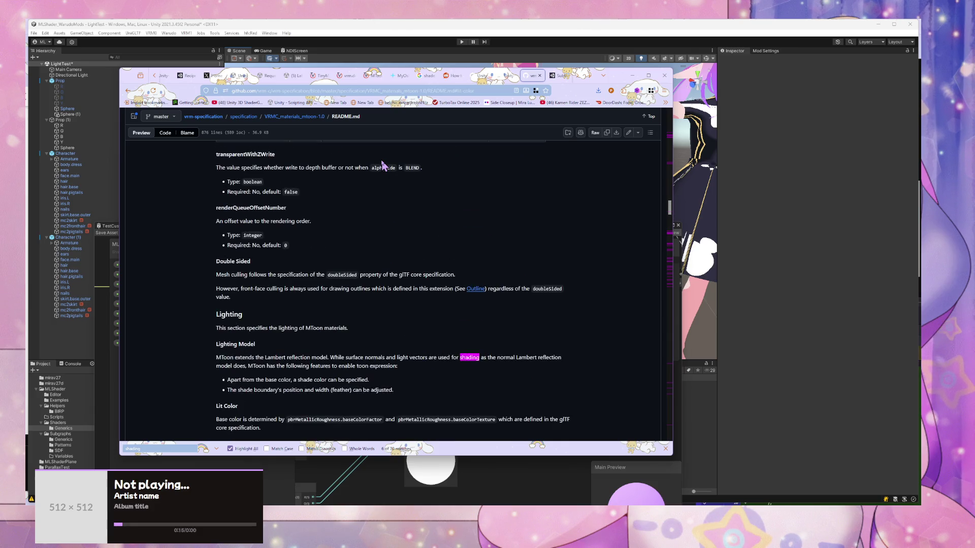
scroll(up, 3)
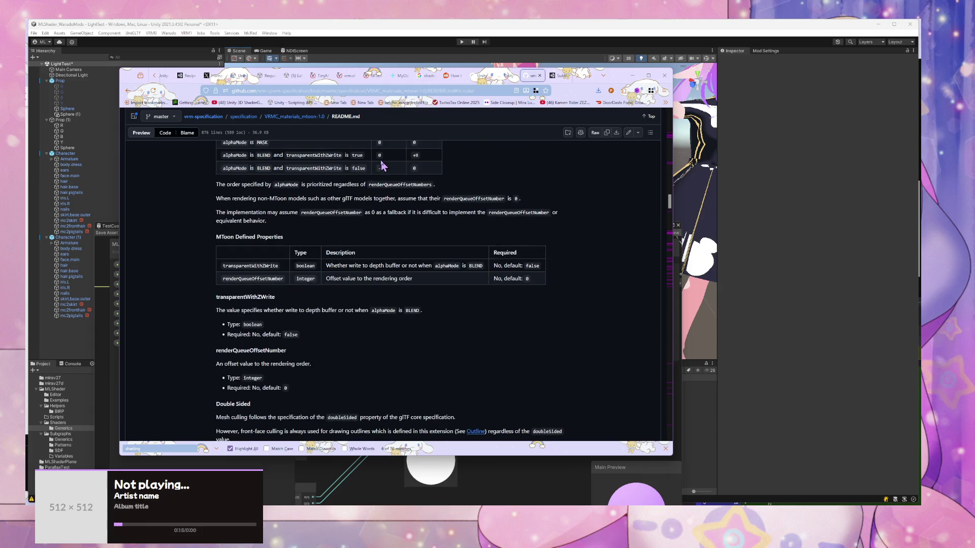
scroll(up, 3)
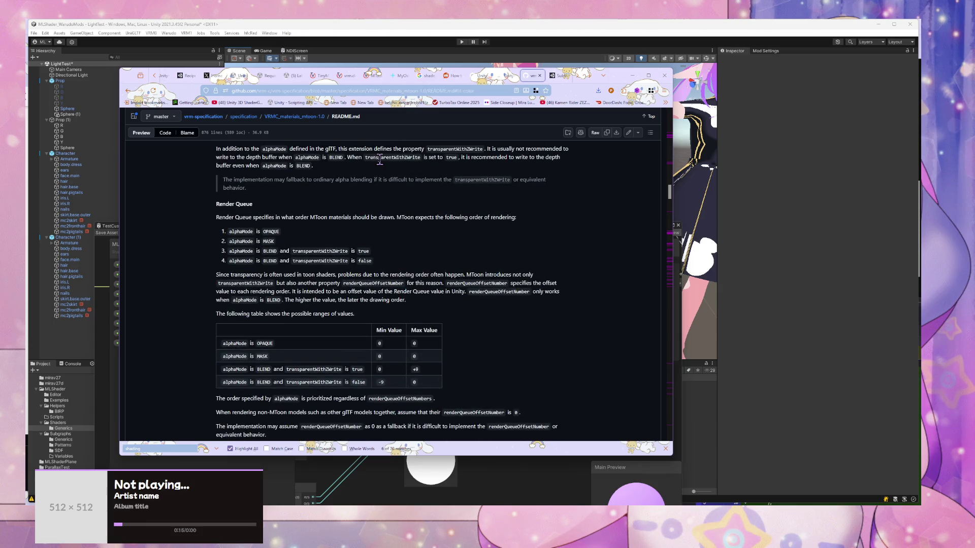
Step: Scroll down to the shadingShiftTexture and Global Illumination sections of the spec
scroll(down, 3)
right_click(382, 166)
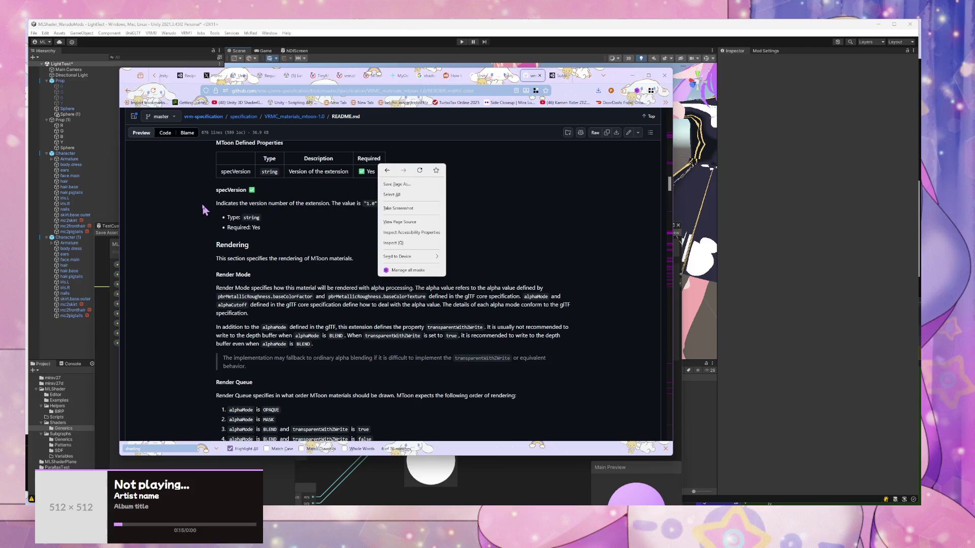
click(202, 208)
scroll(down, 3)
scroll(down, 3)
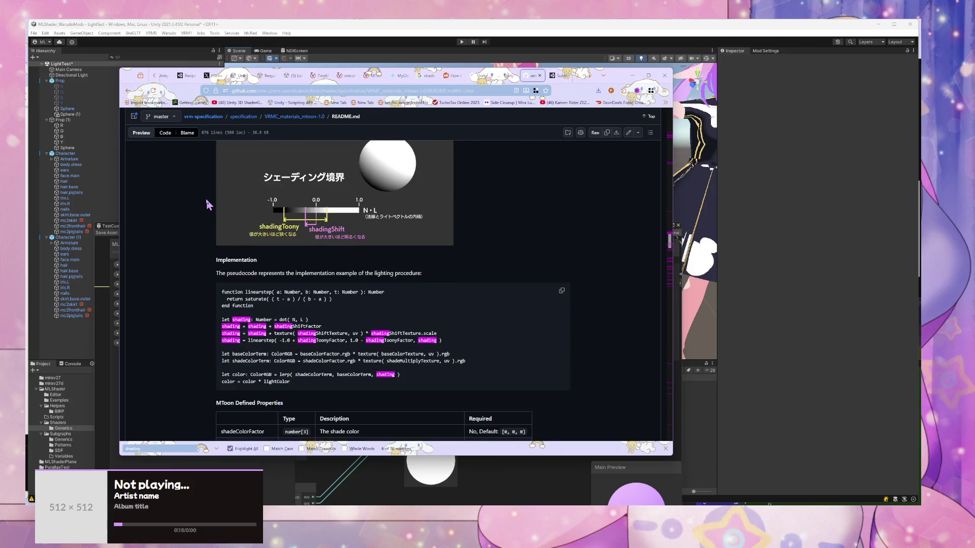
scroll(down, 3)
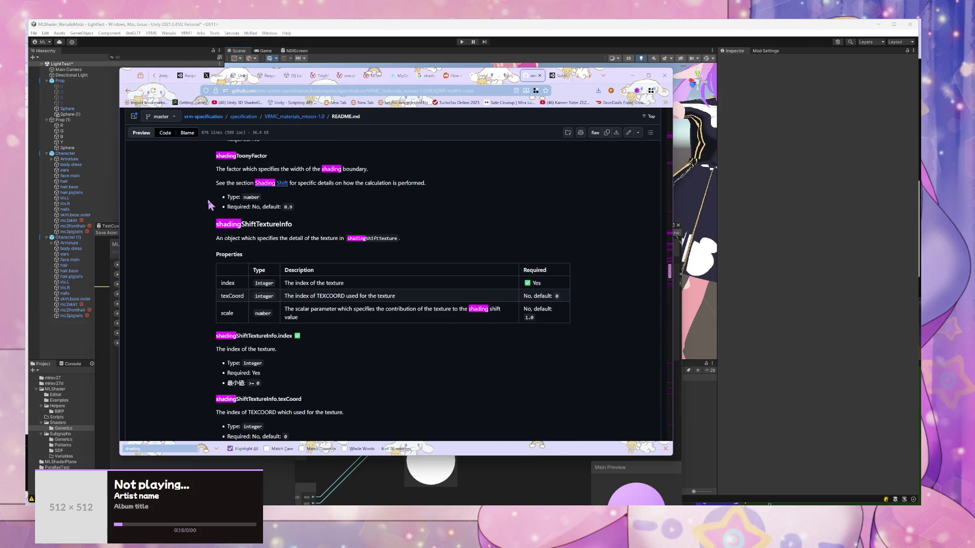
scroll(down, 3)
scroll(up, 3)
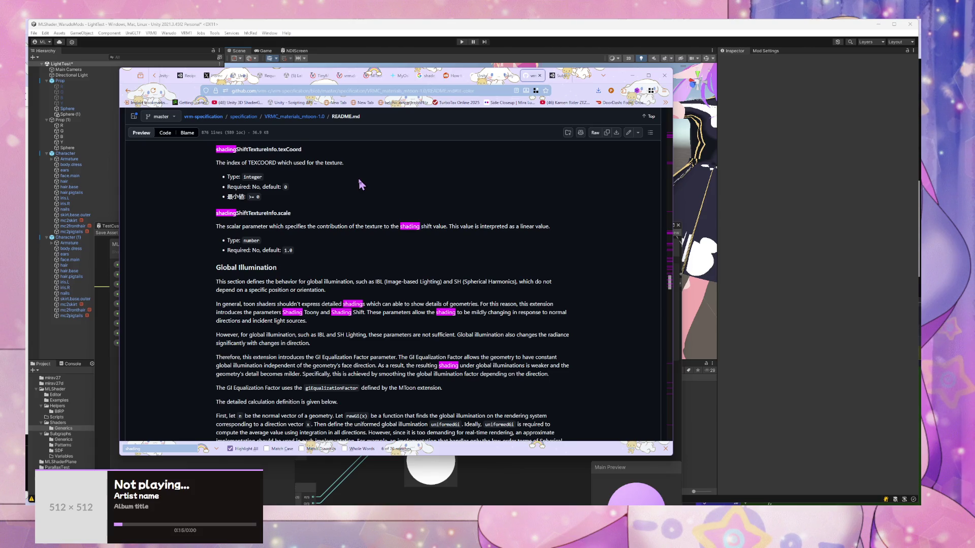
Step: Read through the Global Illumination equalization section of the VRMC_materials_mtoon README
scroll(down, 3)
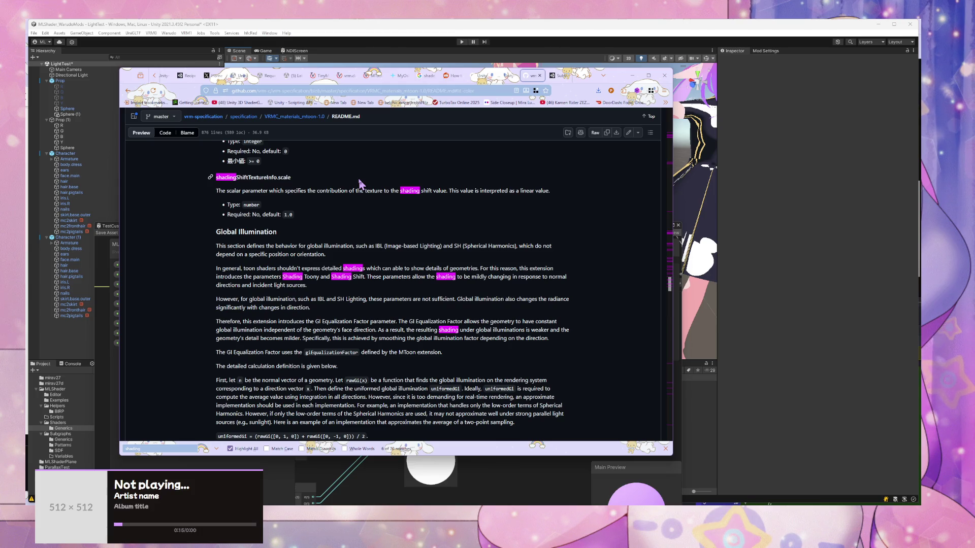
scroll(down, 3)
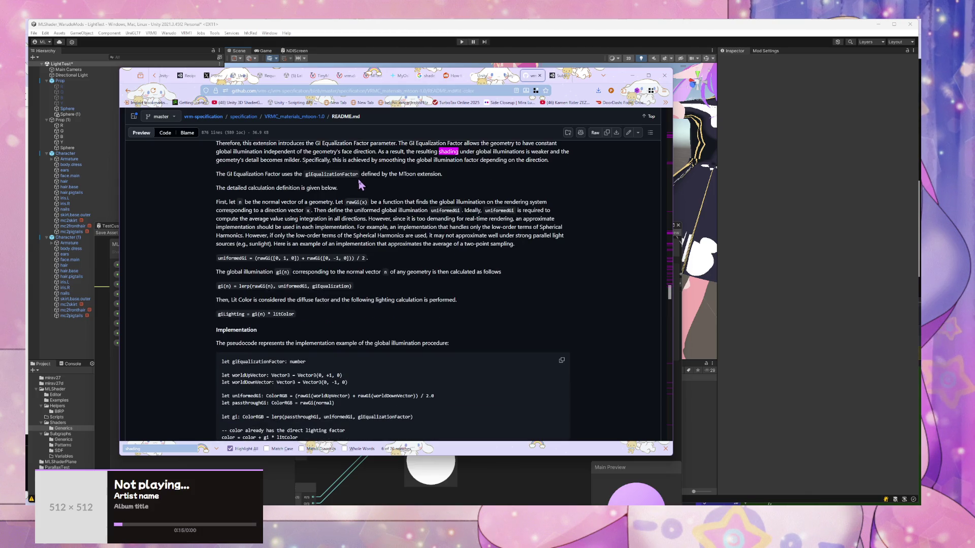
scroll(down, 3)
scroll(up, 3)
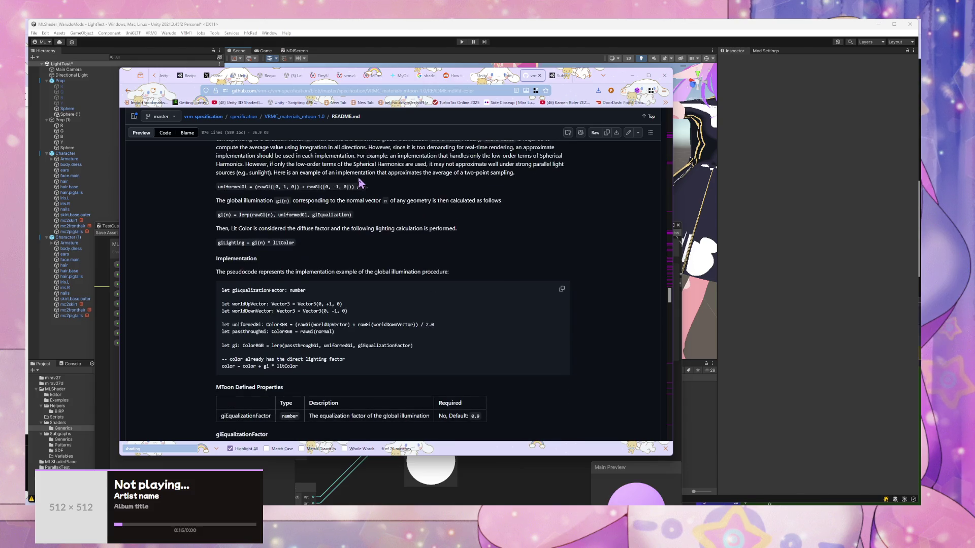
scroll(down, 3)
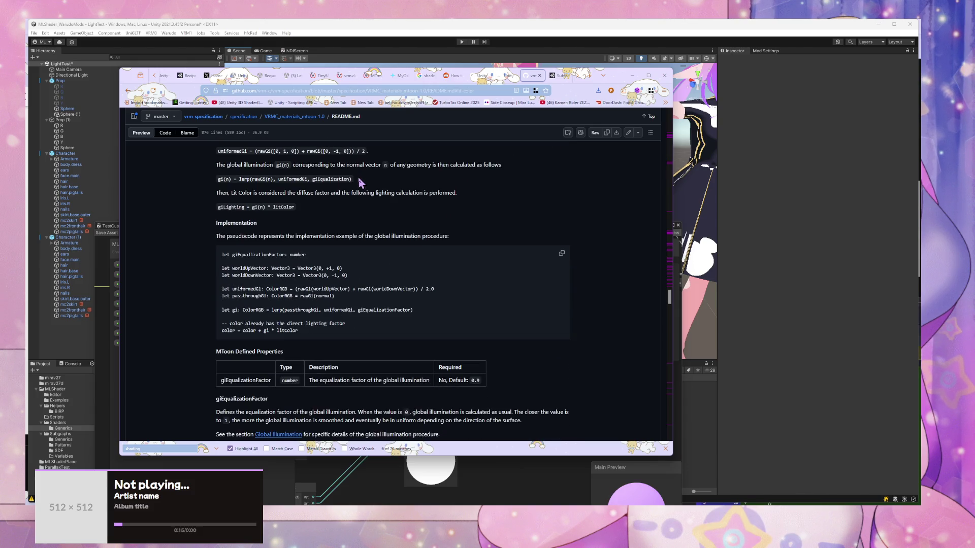
scroll(down, 3)
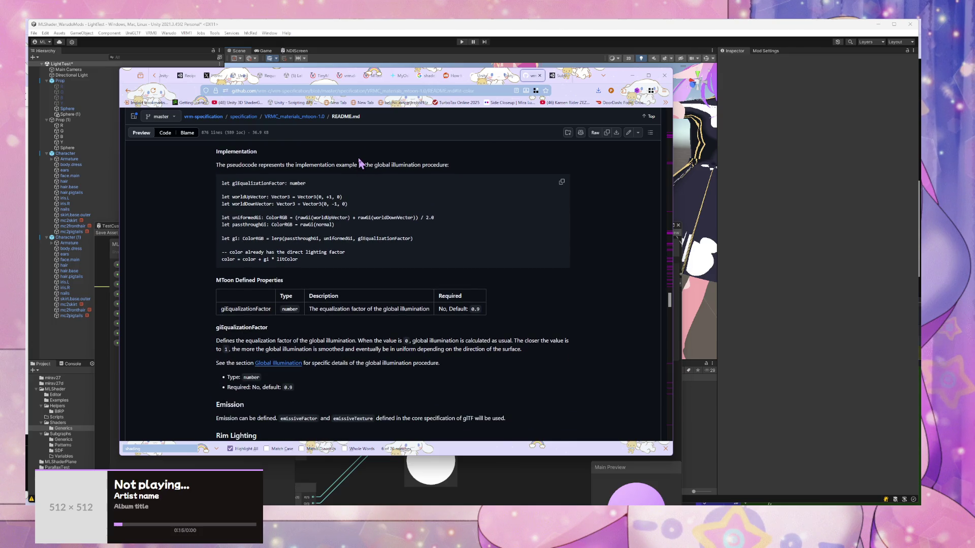
scroll(down, 3)
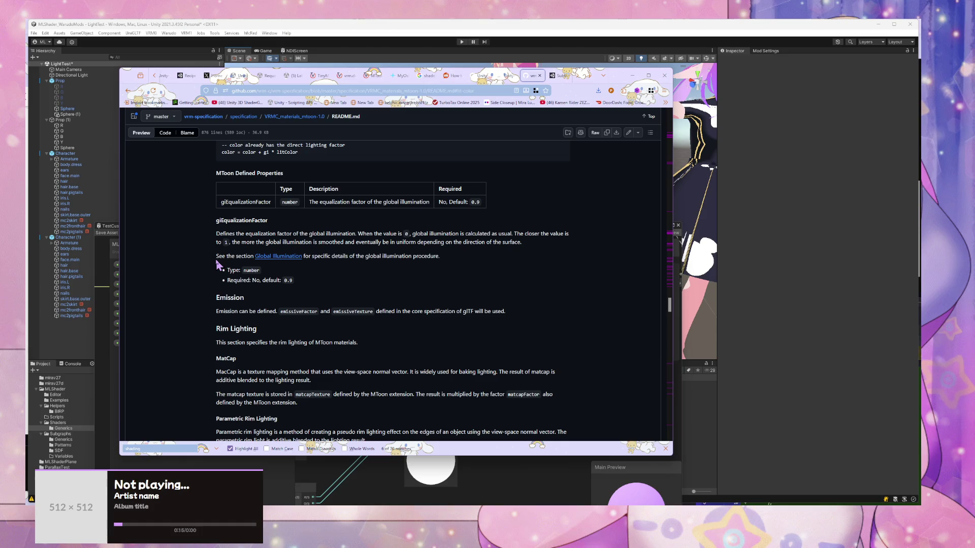
scroll(up, 3)
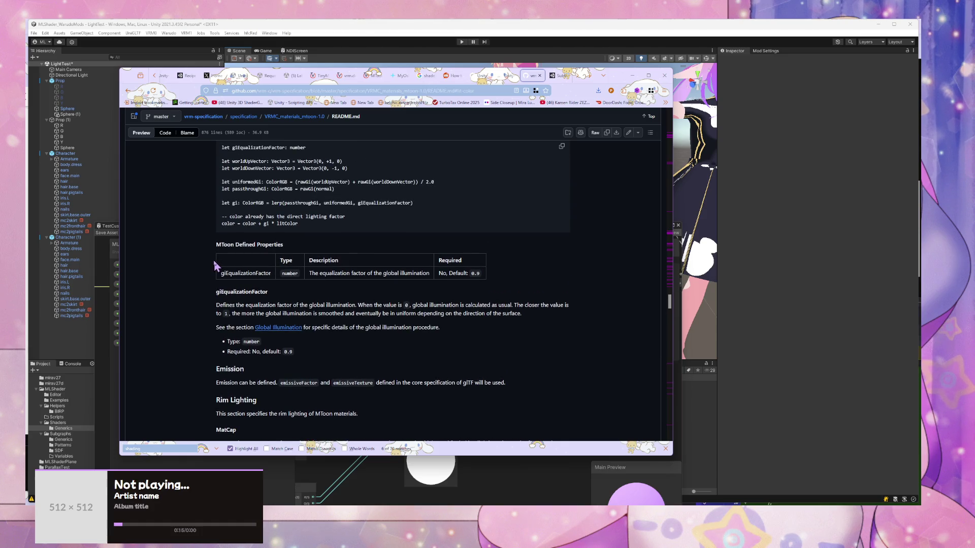
scroll(up, 3)
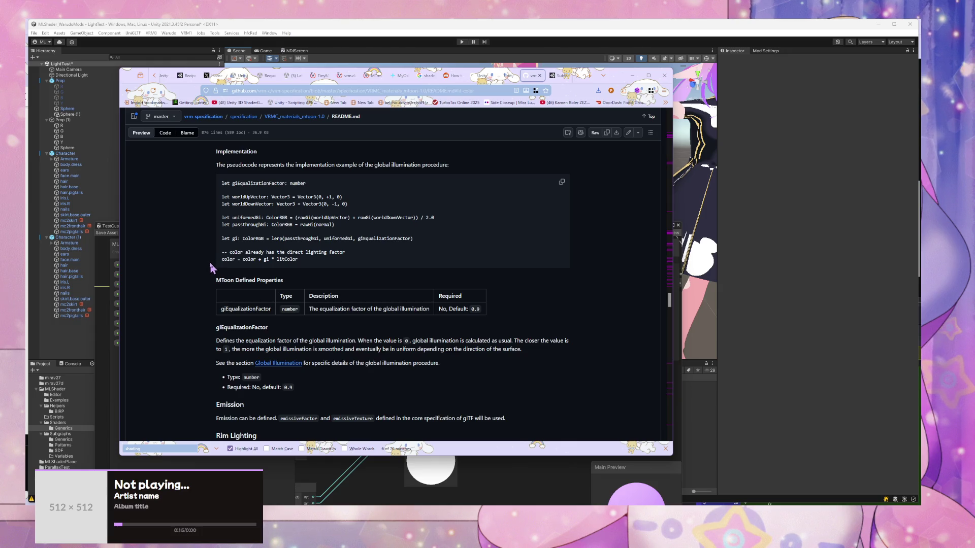
scroll(down, 3)
scroll(down, 3)
scroll(up, 3)
scroll(up, 3)
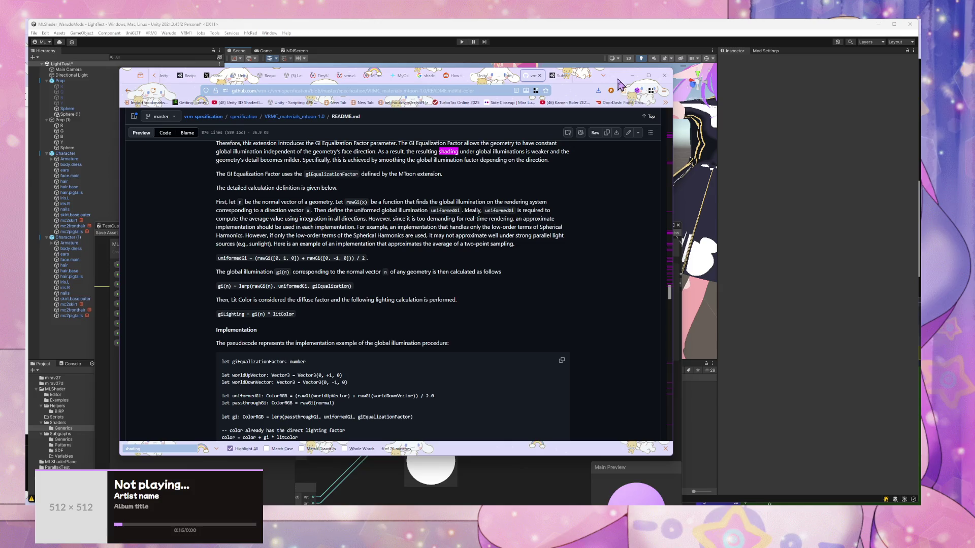
Step: Move the browser aside and bring Unity forward, framing the two test spheres
drag(616, 78, 89, 144)
click(558, 117)
drag(526, 114, 528, 143)
Step: Select the white MToon test sphere and raise its GI Equalization toward 1
click(392, 153)
key(e)
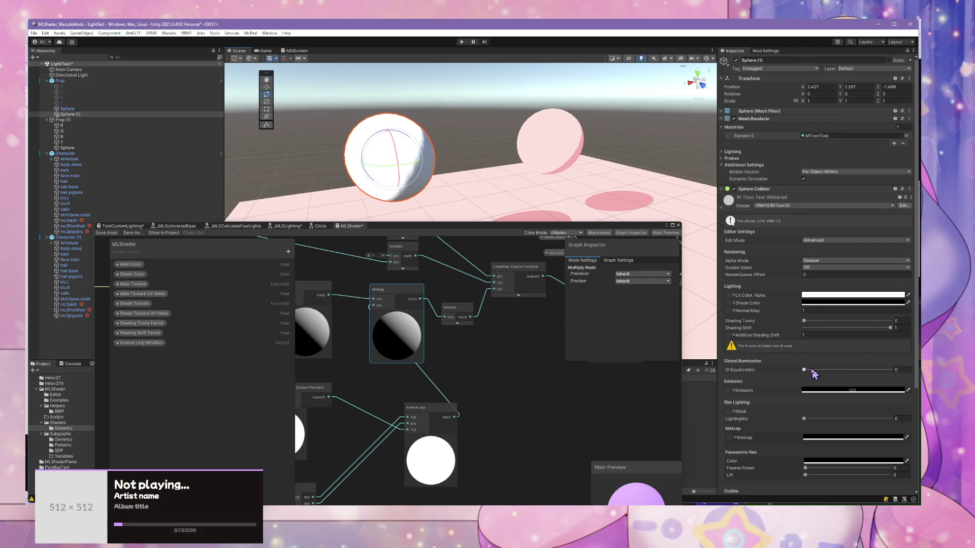
drag(808, 369, 605, 356)
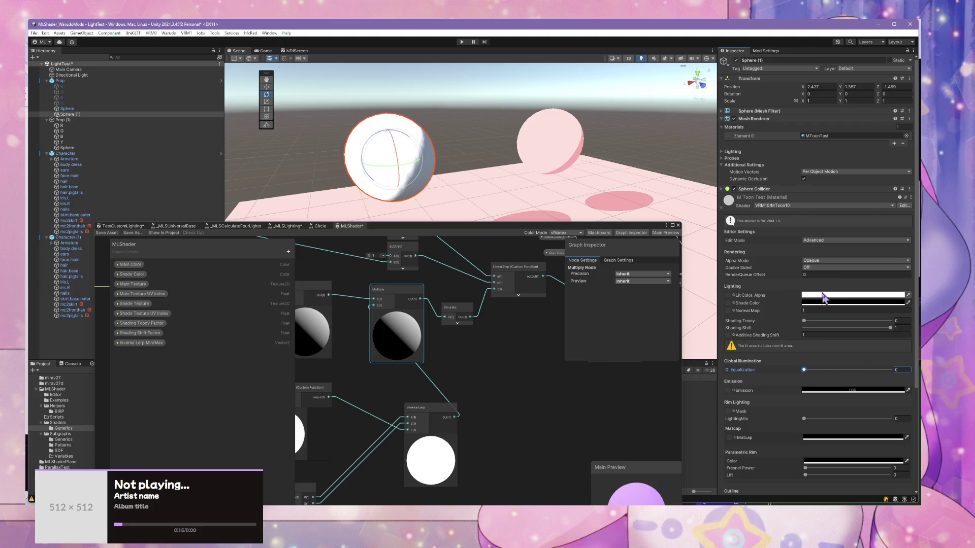
Step: Set Lit Color to light pink FCE1DD and Shade Color to pink F3ACAF
click(823, 298)
click(892, 463)
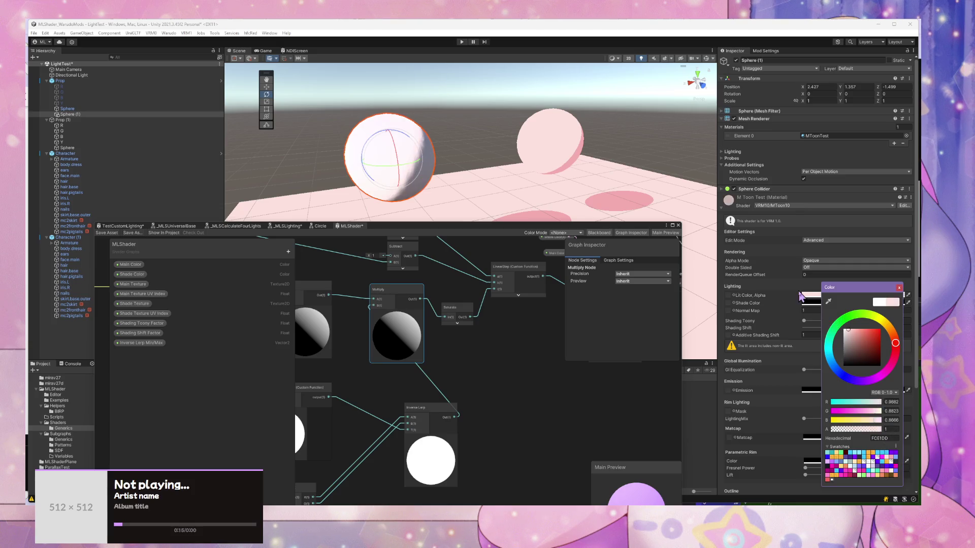
click(811, 302)
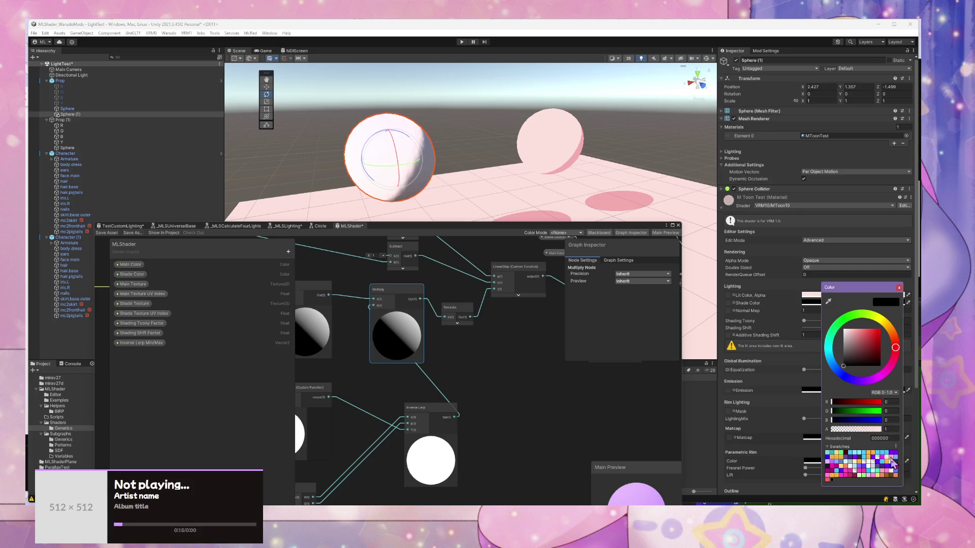
click(891, 459)
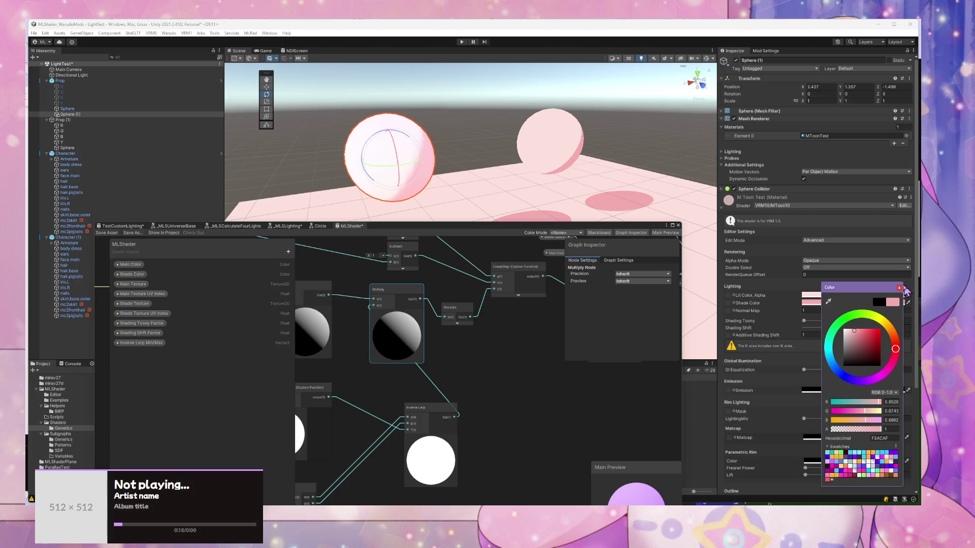
click(899, 288)
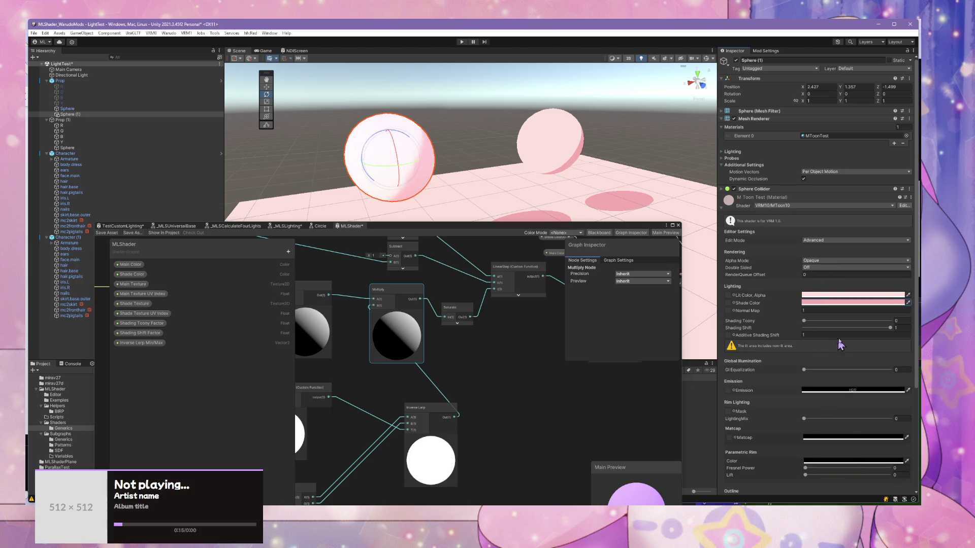
Step: Set Shading Toony to 1 and Shading Shift to 0.126
drag(804, 322, 885, 333)
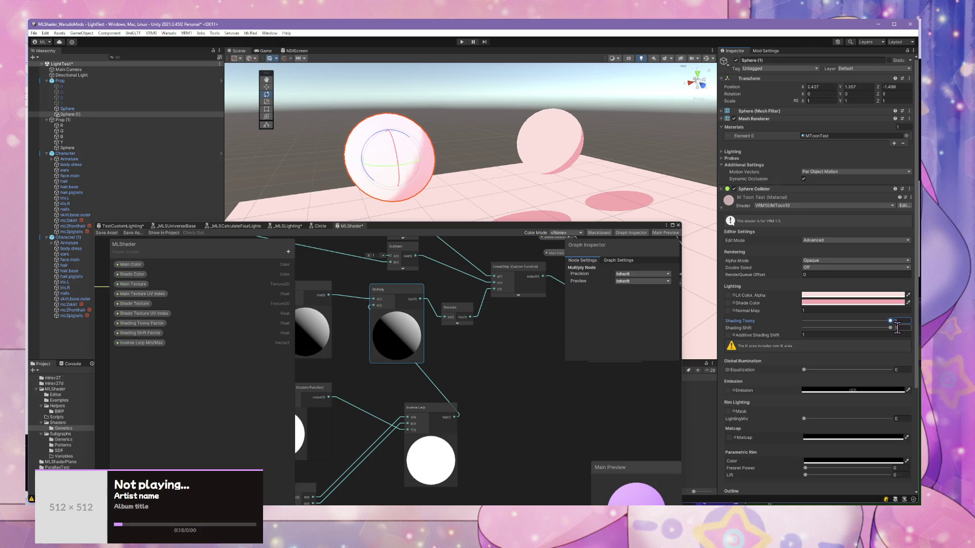
drag(892, 333, 854, 329)
drag(628, 191, 484, 144)
Step: Feed the Add node's output into Saturate instead of Multiply and save MLShader
drag(471, 321, 510, 335)
drag(375, 307, 486, 327)
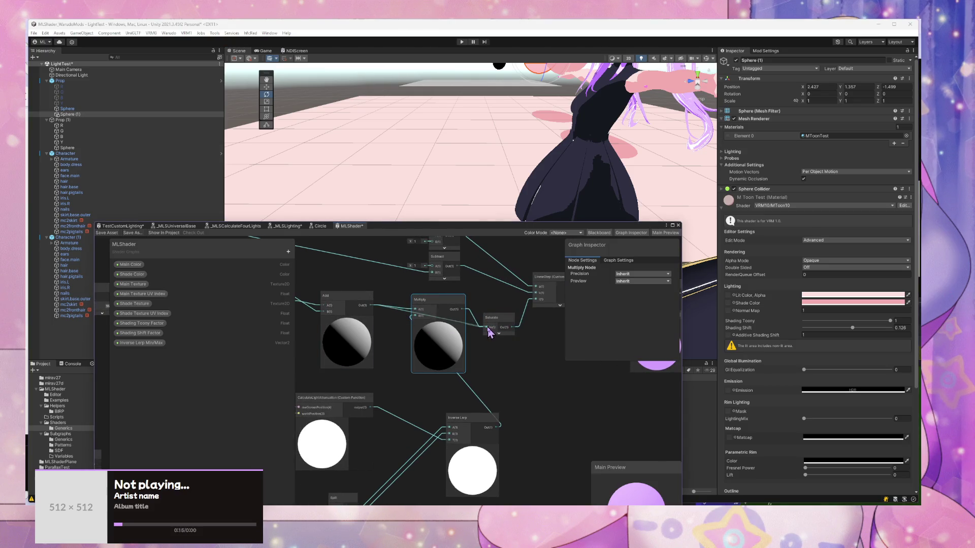
click(107, 232)
Step: Orbit, pan and zoom the Scene view to compare shading on both avatars
drag(521, 169, 609, 150)
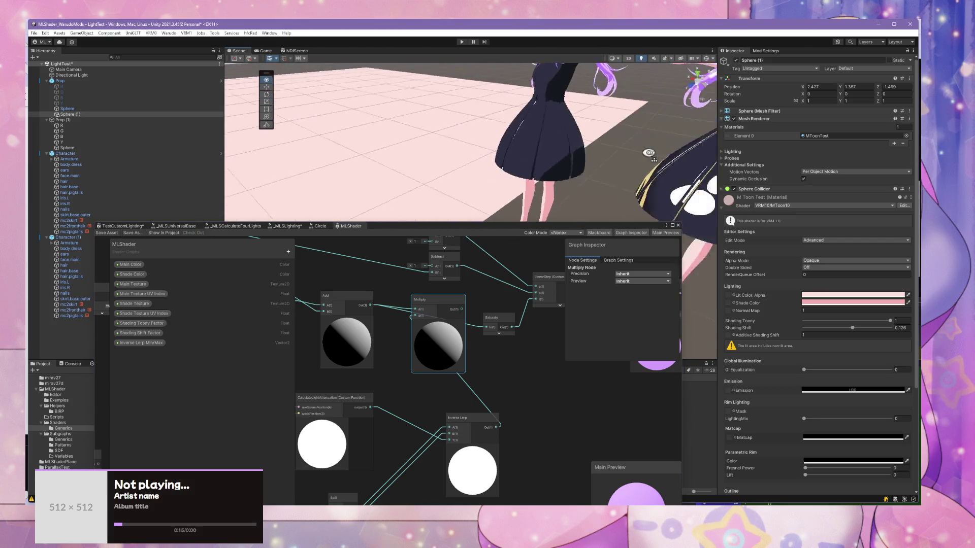
scroll(down, 3)
drag(557, 124, 552, 76)
drag(534, 142, 539, 152)
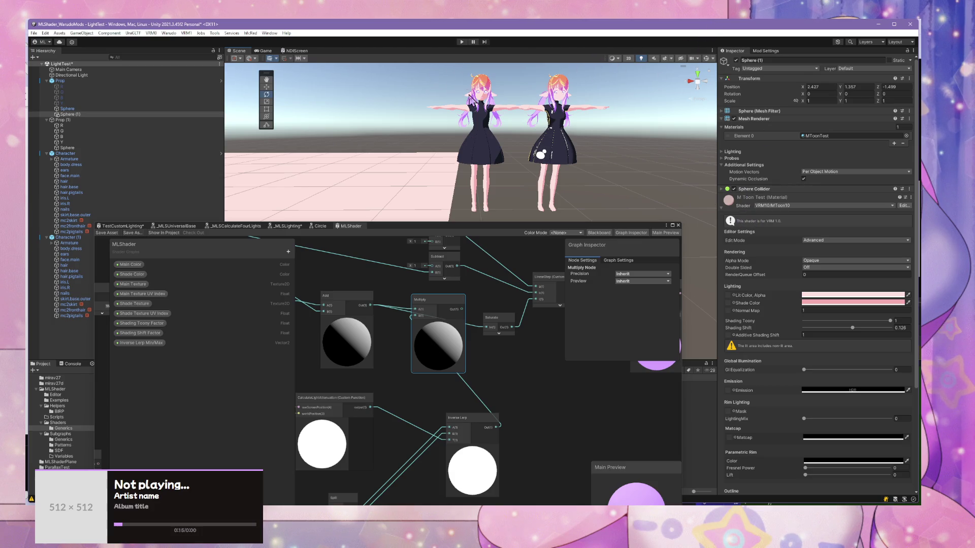
drag(492, 124, 518, 135)
scroll(up, 3)
drag(500, 92, 508, 134)
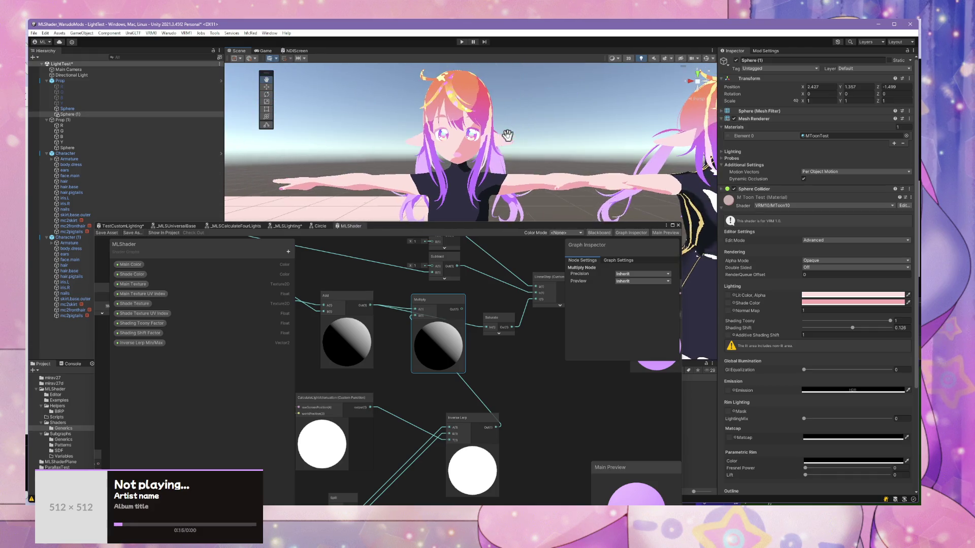
scroll(up, 3)
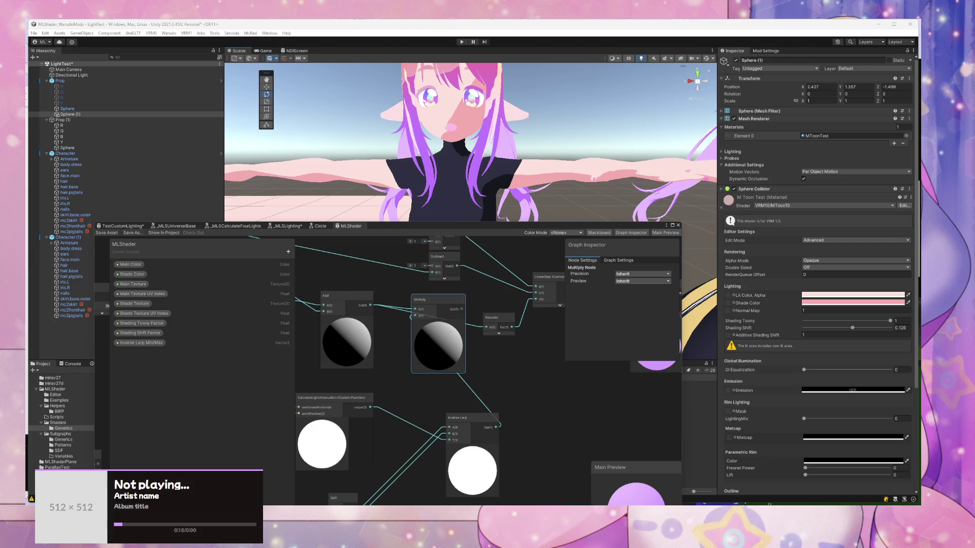
scroll(down, 3)
scroll(up, 3)
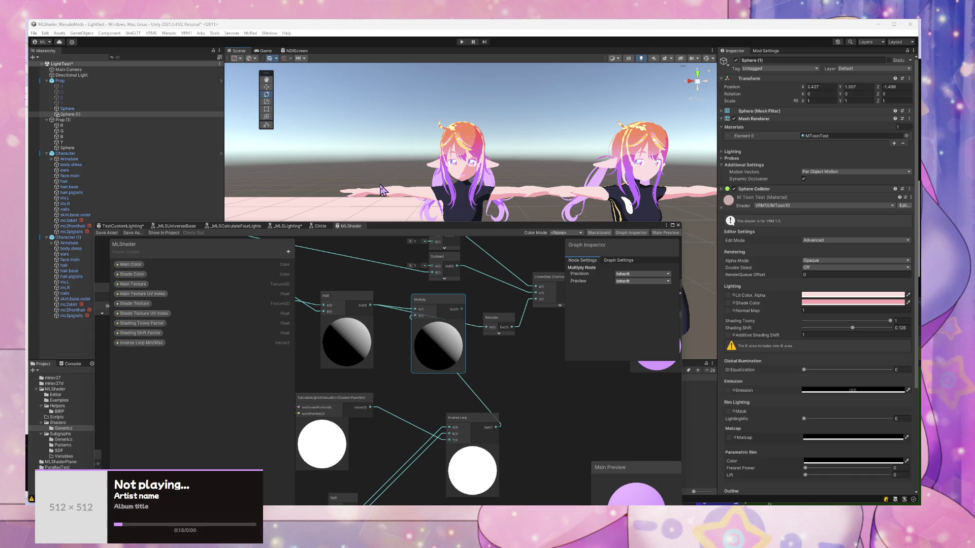
scroll(up, 3)
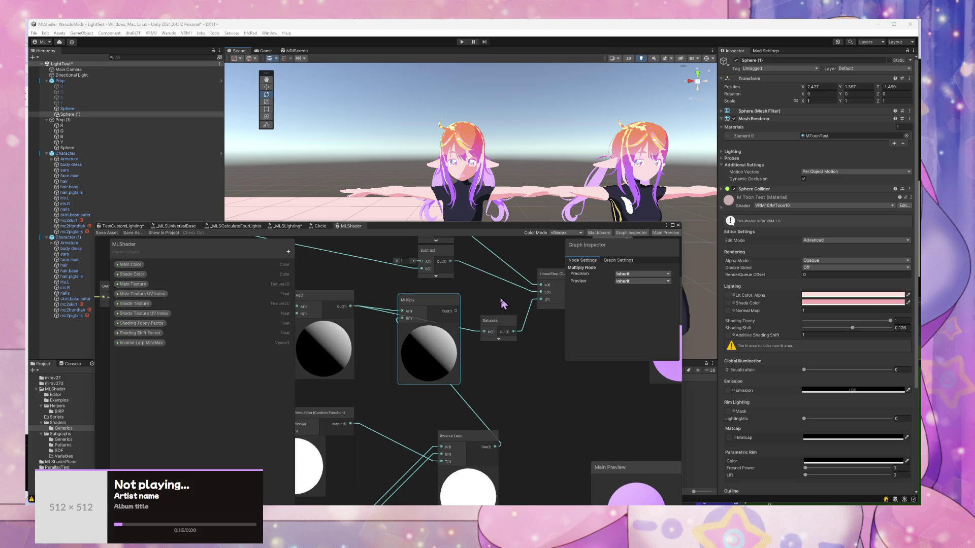
drag(539, 285, 427, 374)
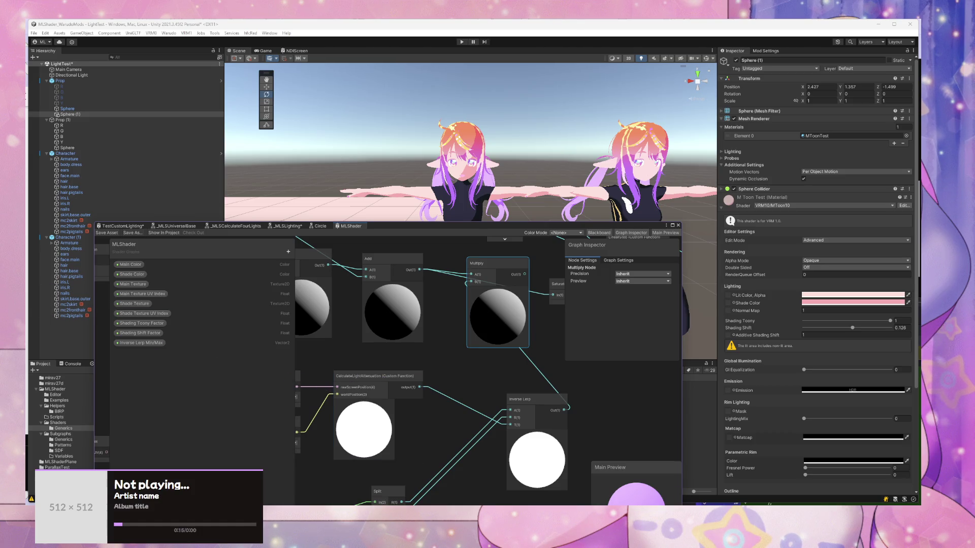
mouse_move(538, 543)
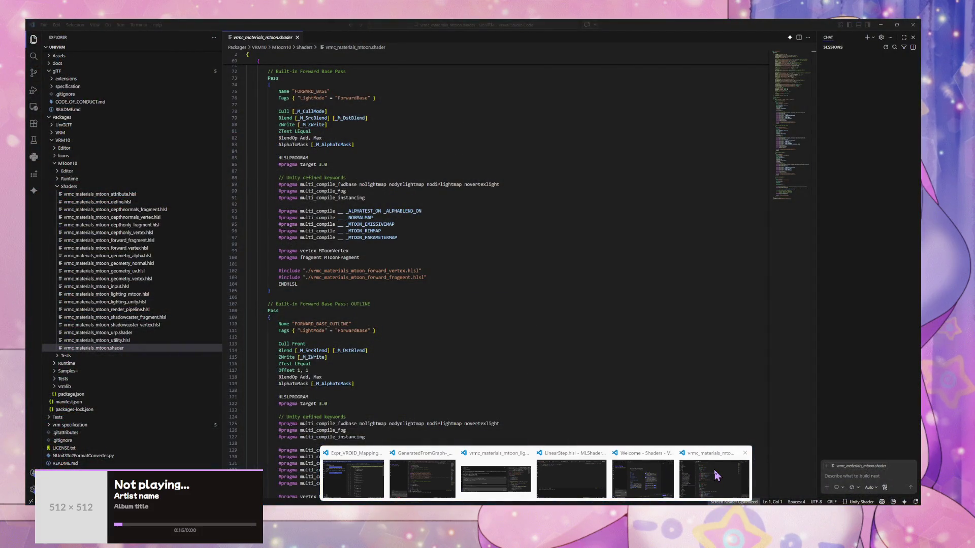
Step: Scroll to the end of vrmc_materials_mtoon.shader in VS Code, then minimize the editor
click(716, 475)
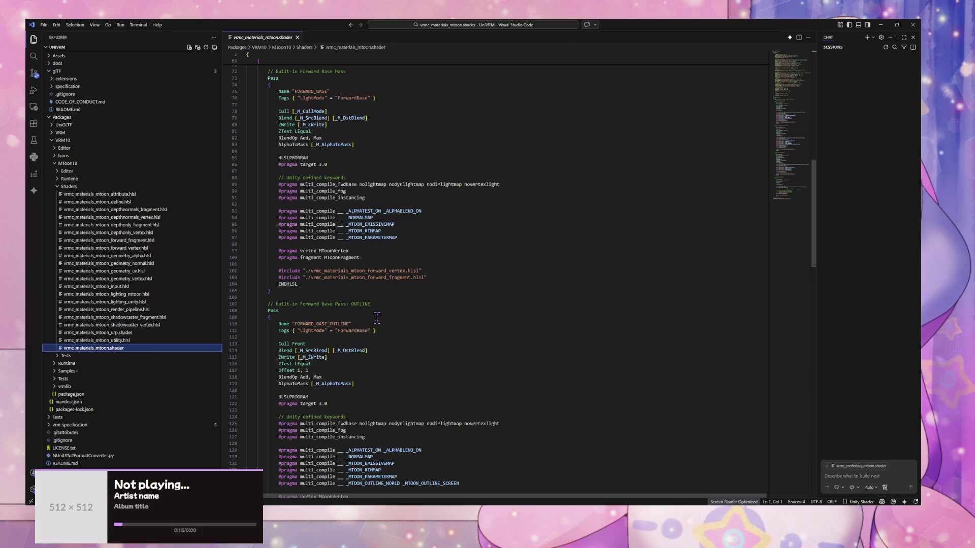
scroll(down, 3)
scroll(down, 3)
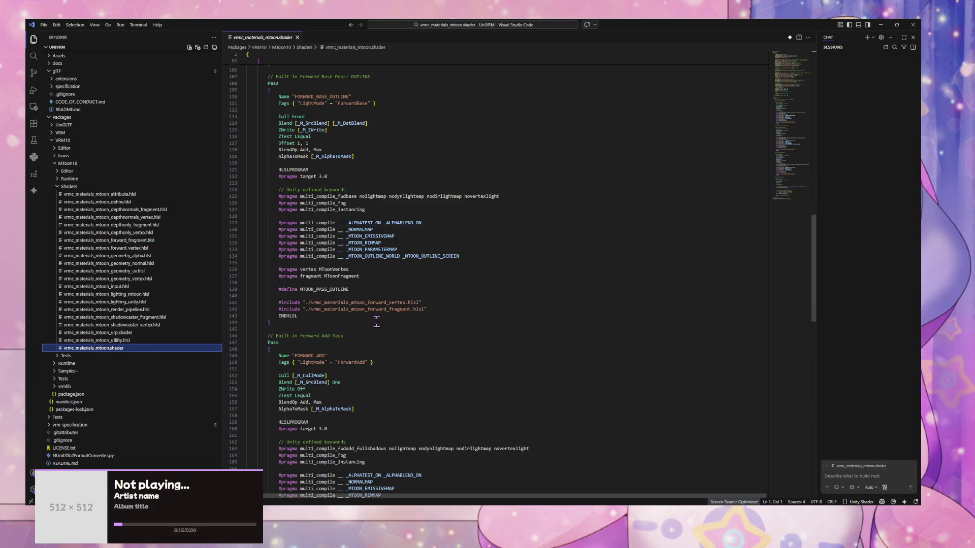
scroll(down, 3)
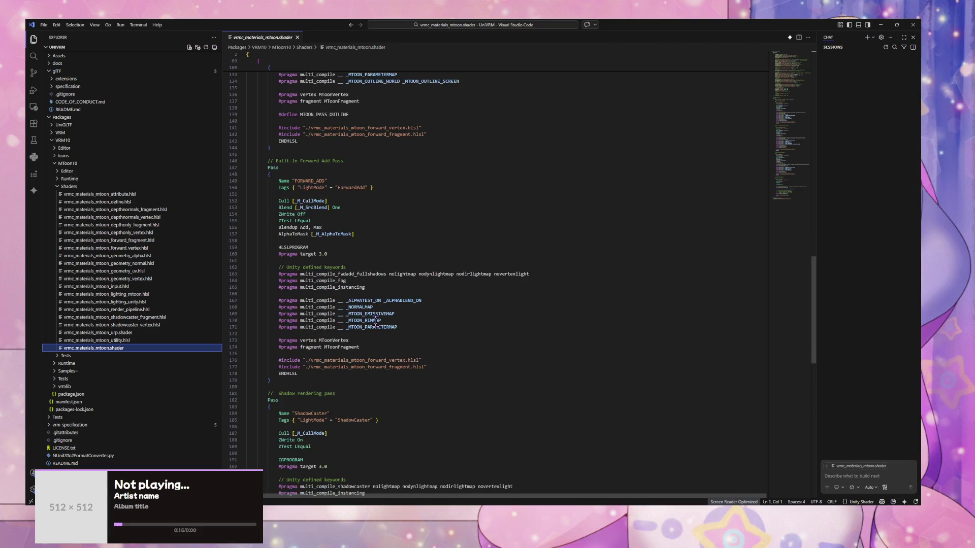
scroll(down, 3)
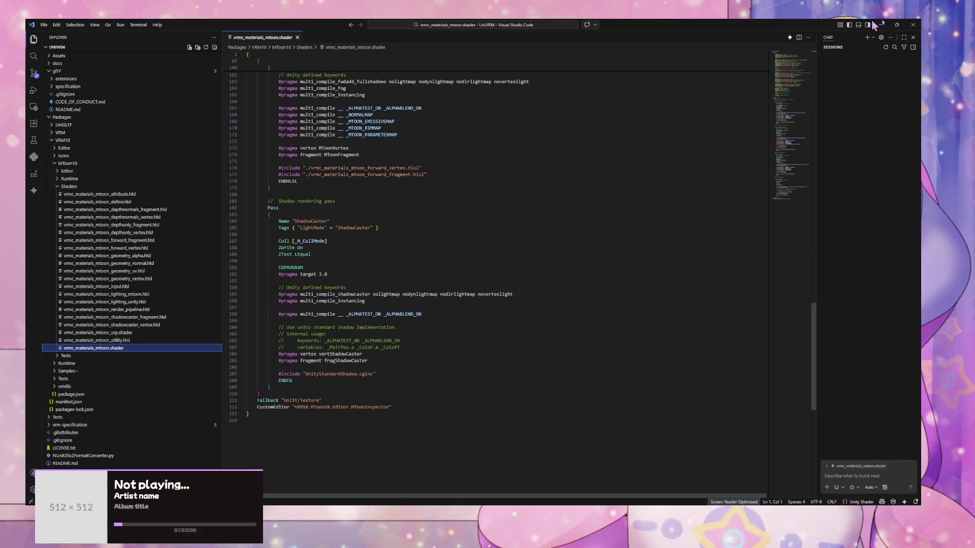
click(880, 24)
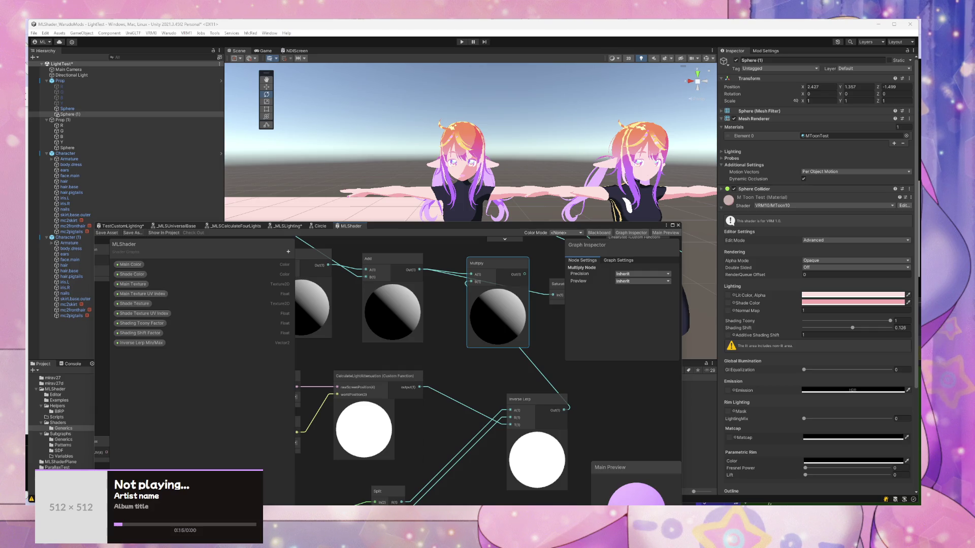
Step: Trace the references and in-file occurrences of UNITY_SHADOW_ATTENUATION in AutoLight.cginc
key(alt+Tab)
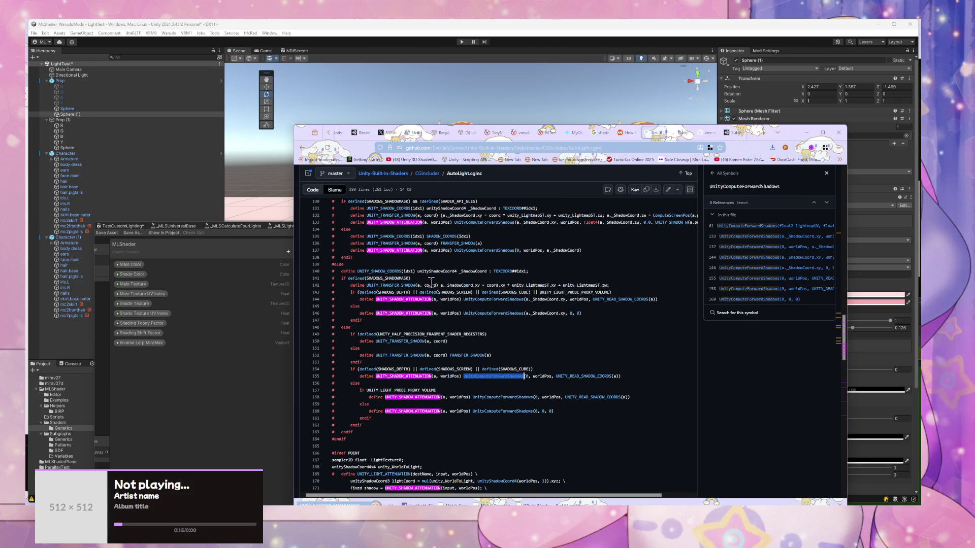
scroll(up, 3)
scroll(down, 3)
scroll(down, 3)
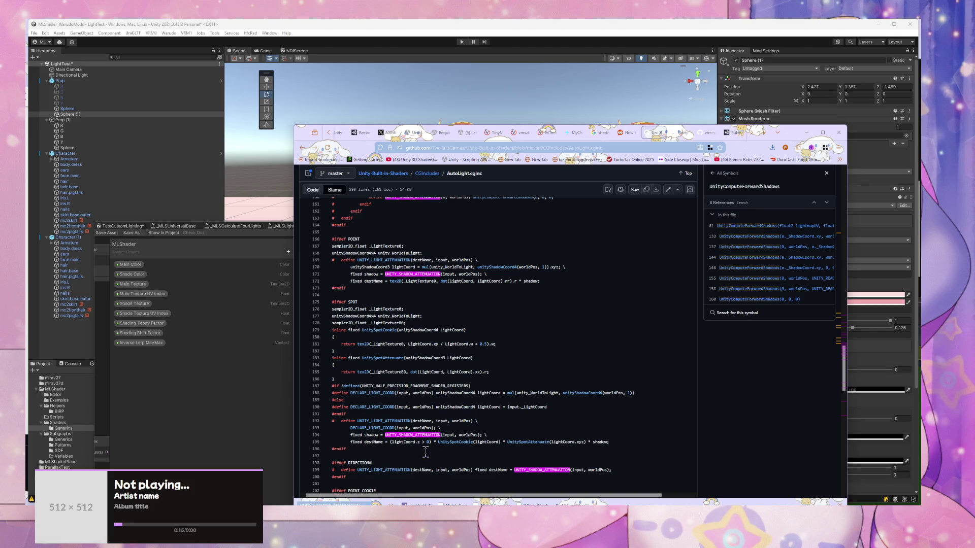
click(427, 436)
double_click(422, 435)
key(ctrl+f)
key(Return)
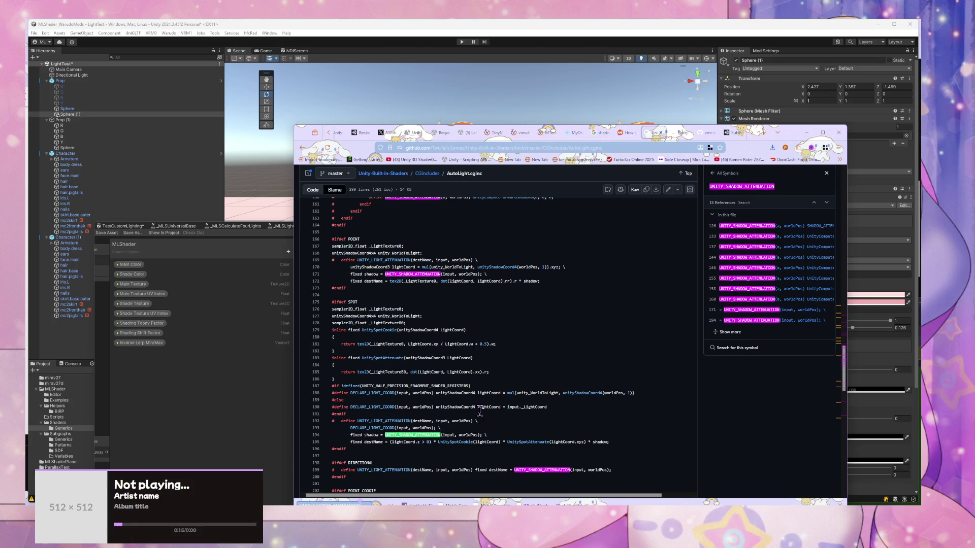
key(Return)
key(Return)
key(Return)
key(Return)
key(Return)
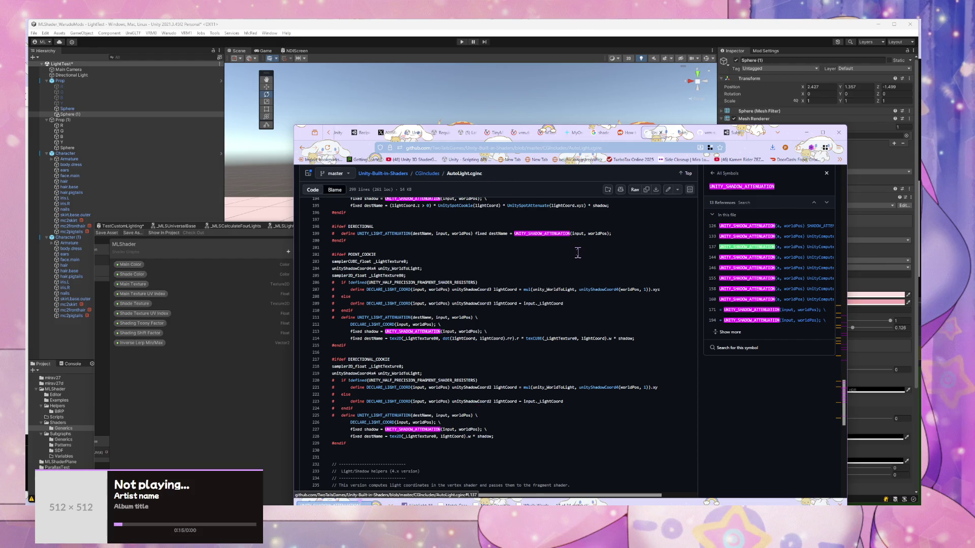
Step: Close the symbols pane and paste UNITY_SHADOW_ATTENUATION into a repository search
click(826, 173)
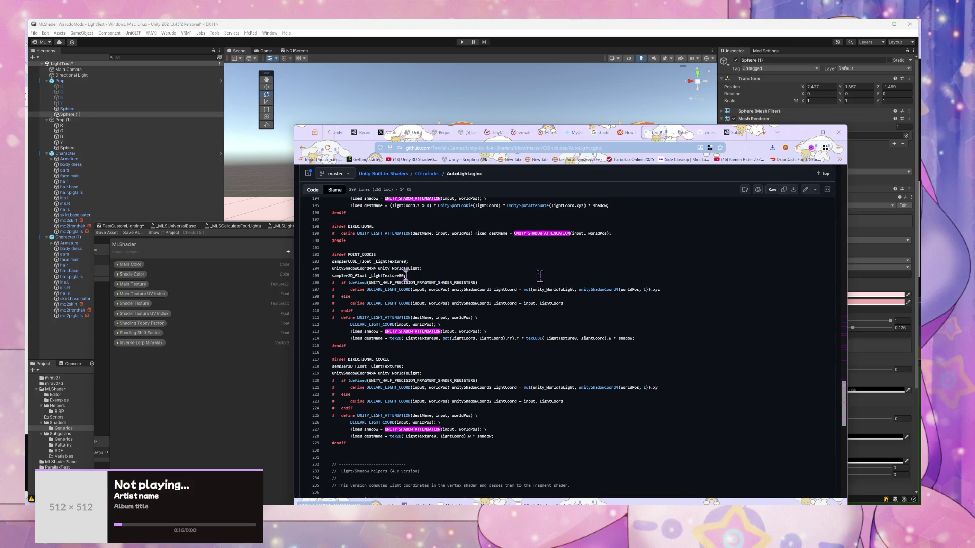
key(slash)
key(ctrl+v)
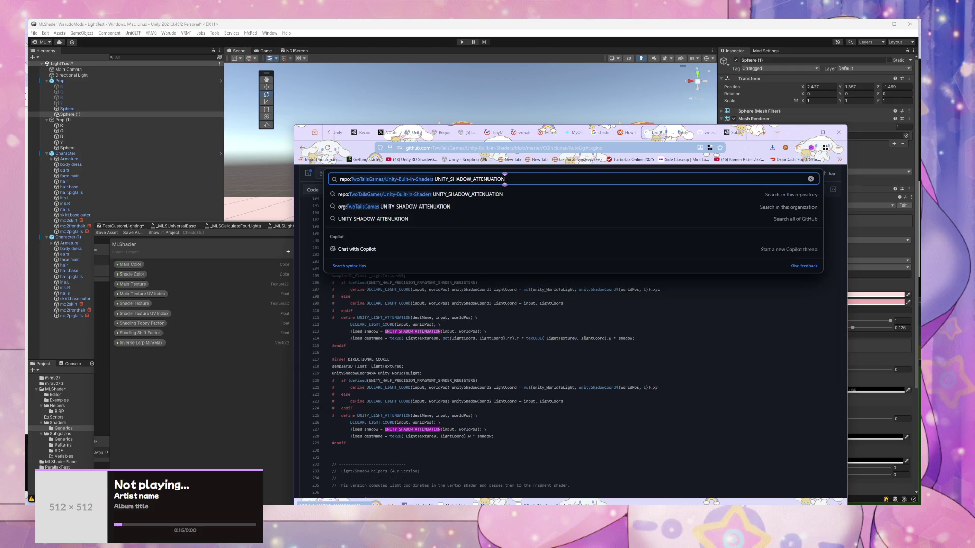
Step: Run the UNITY_SHADOW_ATTENUATION code search, open the AutoLight.cginc result, then return to Unity
key(Return)
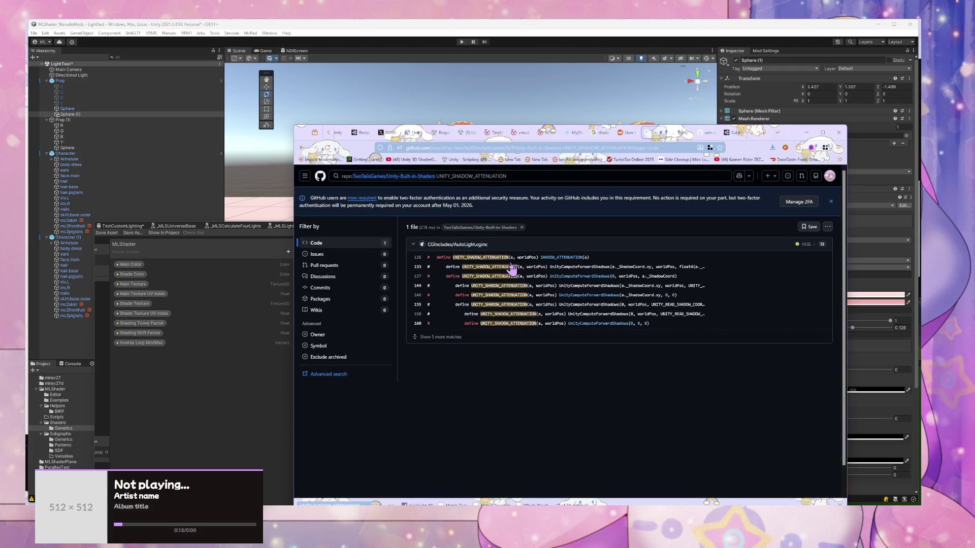
click(442, 258)
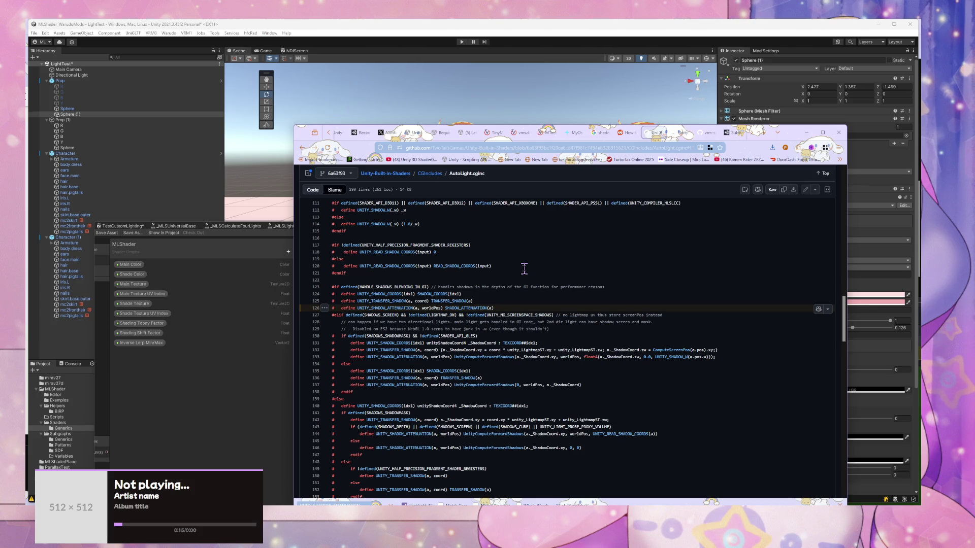
click(584, 23)
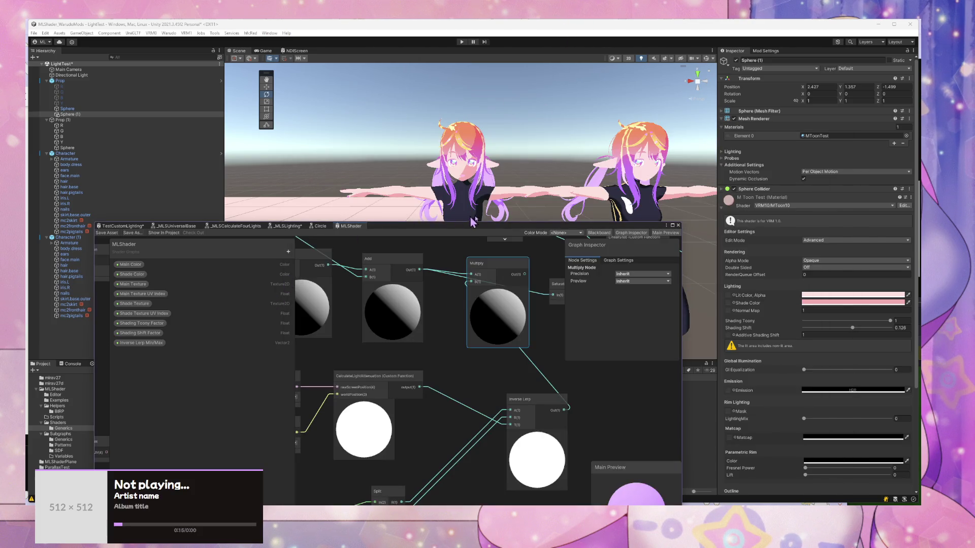
Step: Nudge the Multiply node slightly left and down in MLShader and save the graph asset
drag(538, 222, 735, 344)
drag(538, 244, 530, 261)
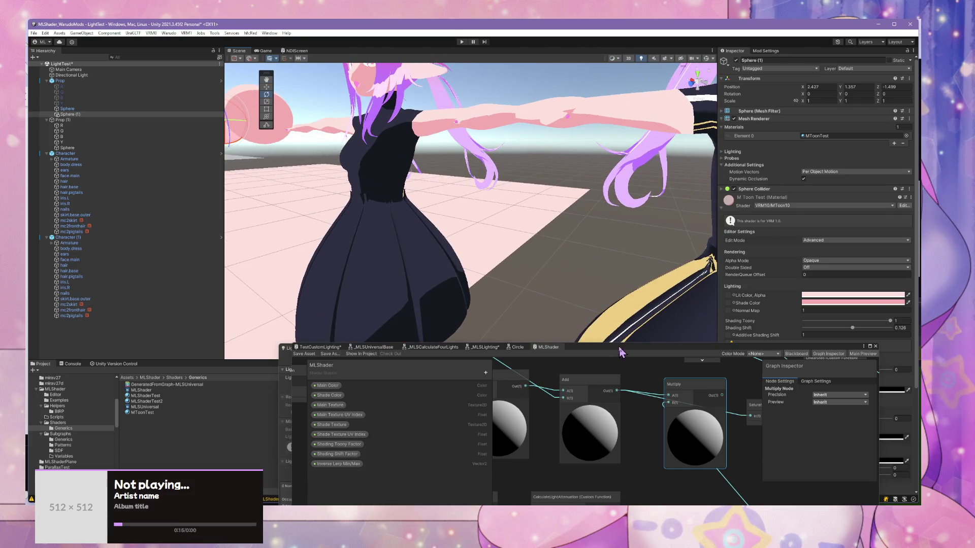
drag(621, 351, 568, 123)
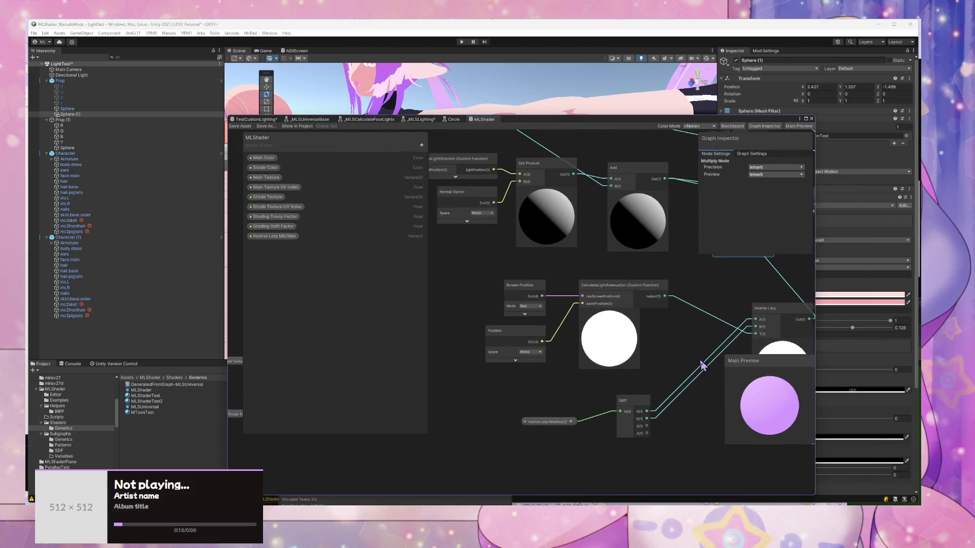
drag(706, 304, 521, 299)
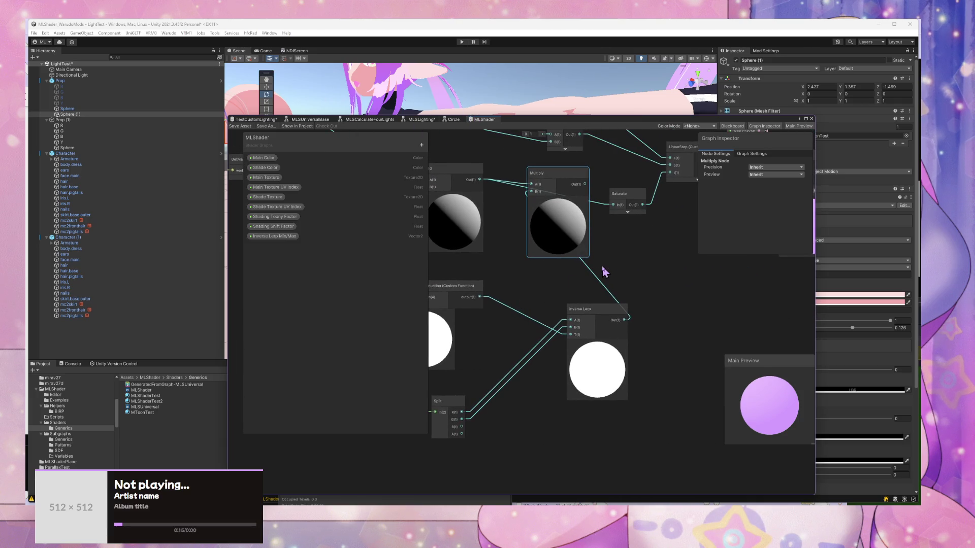
drag(539, 266, 574, 292)
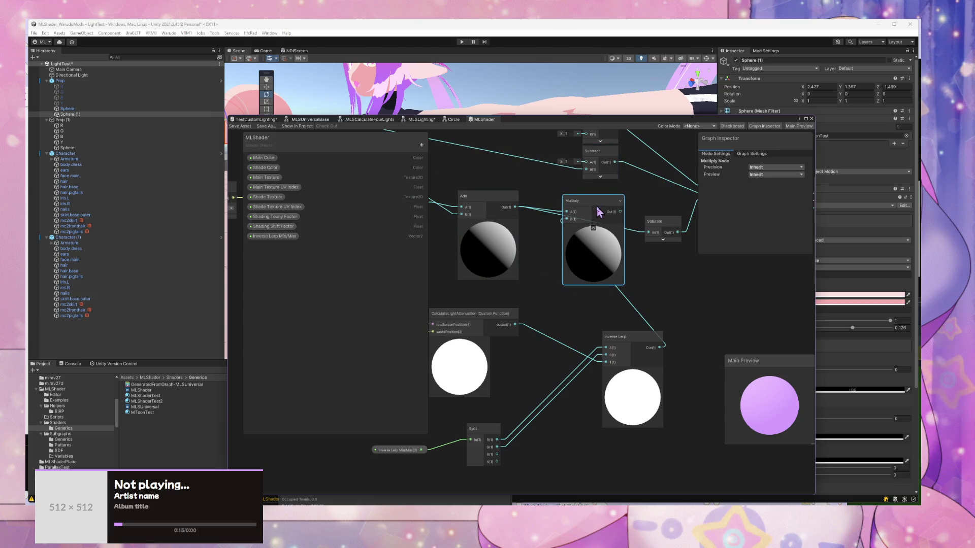
drag(596, 206, 583, 213)
drag(643, 234, 609, 268)
click(240, 126)
drag(522, 119, 708, 341)
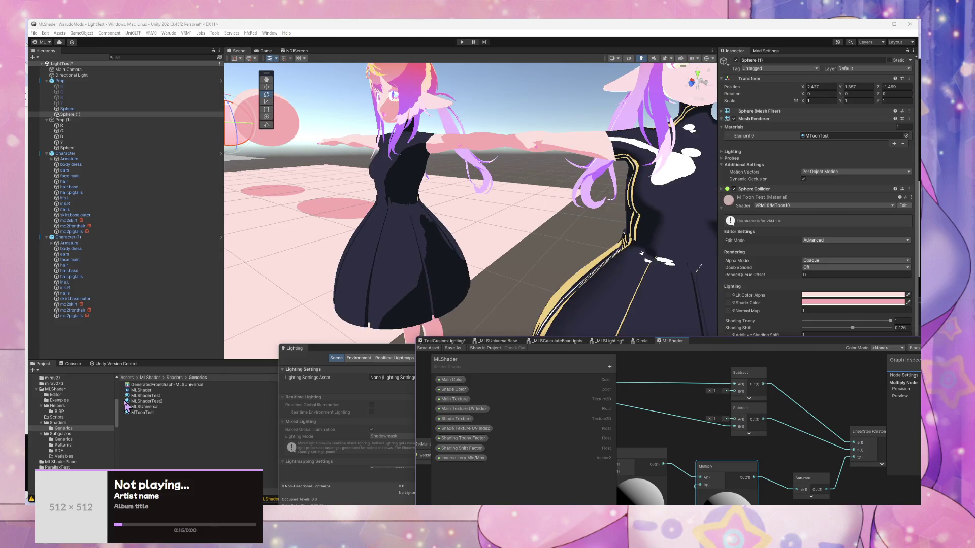
Step: Duplicate the MToonTest material and name the copy MToonTest2
click(151, 412)
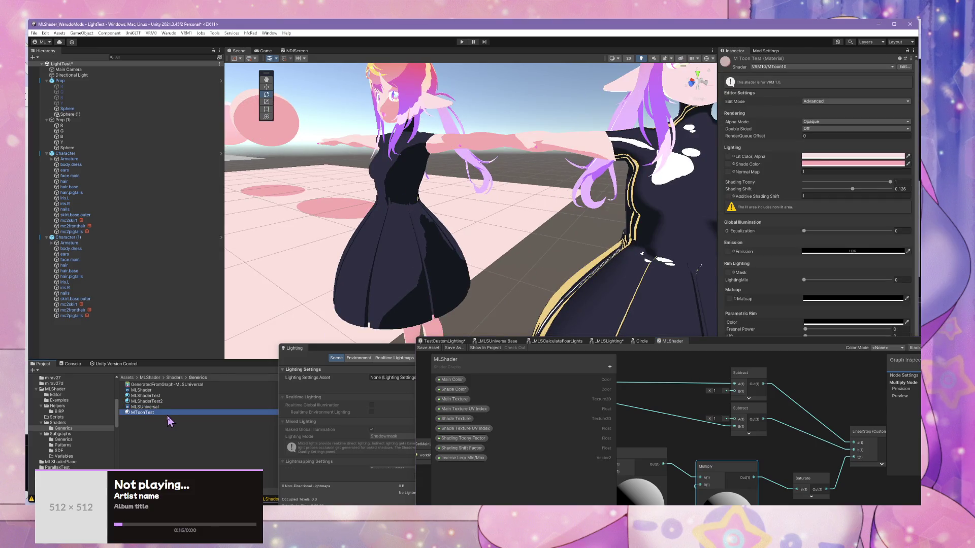
key(ctrl+d)
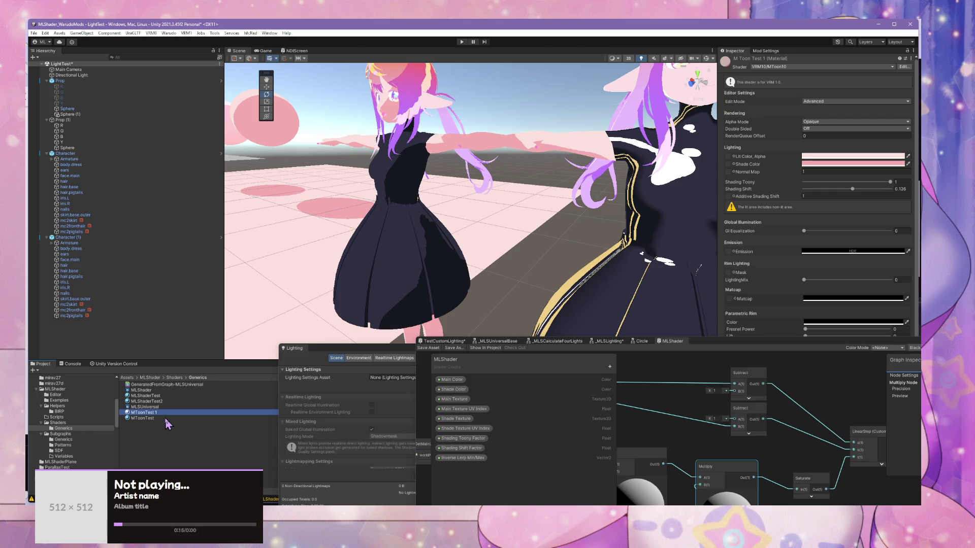
click(161, 413)
text(MToonTest2)
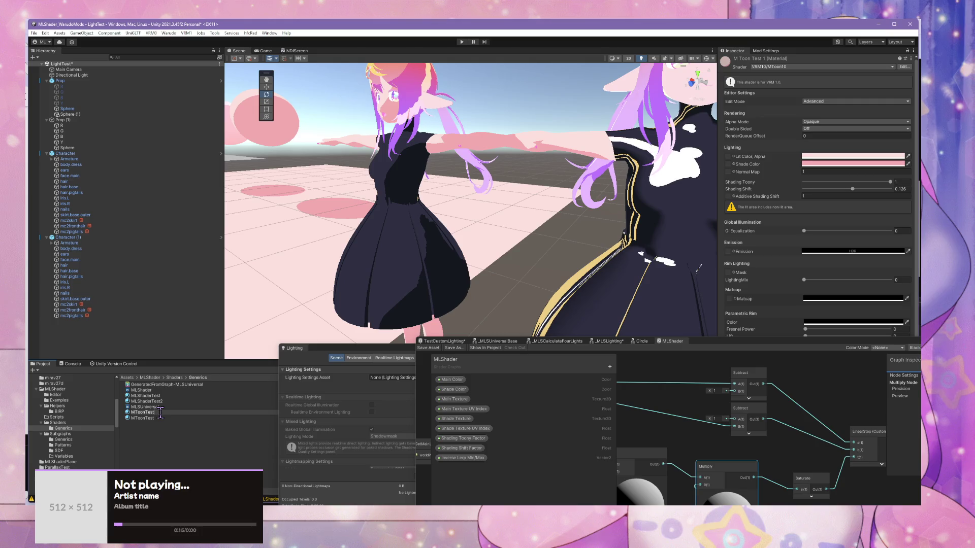
key(Return)
Step: Apply the original MToonTest material to a character in the scene and select the left avatar
scroll(down, 3)
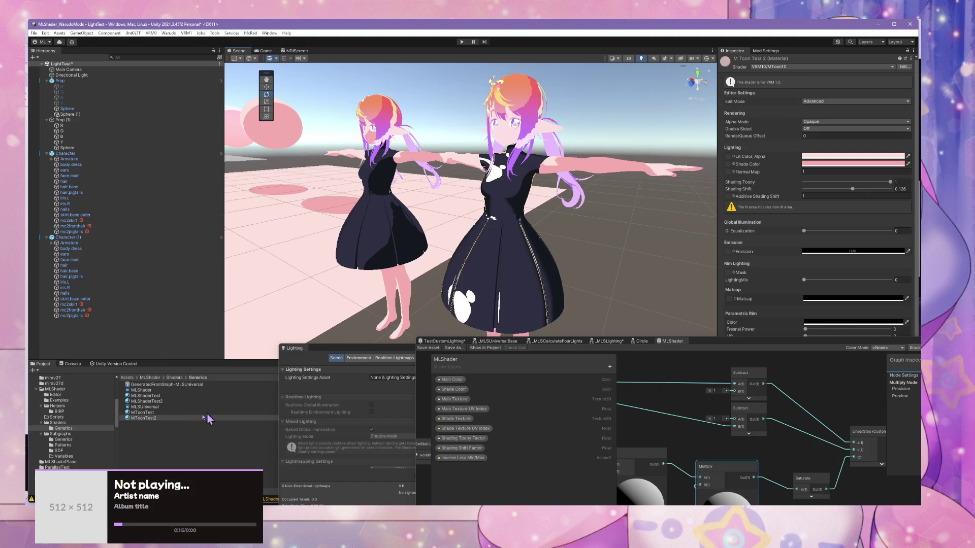
click(167, 413)
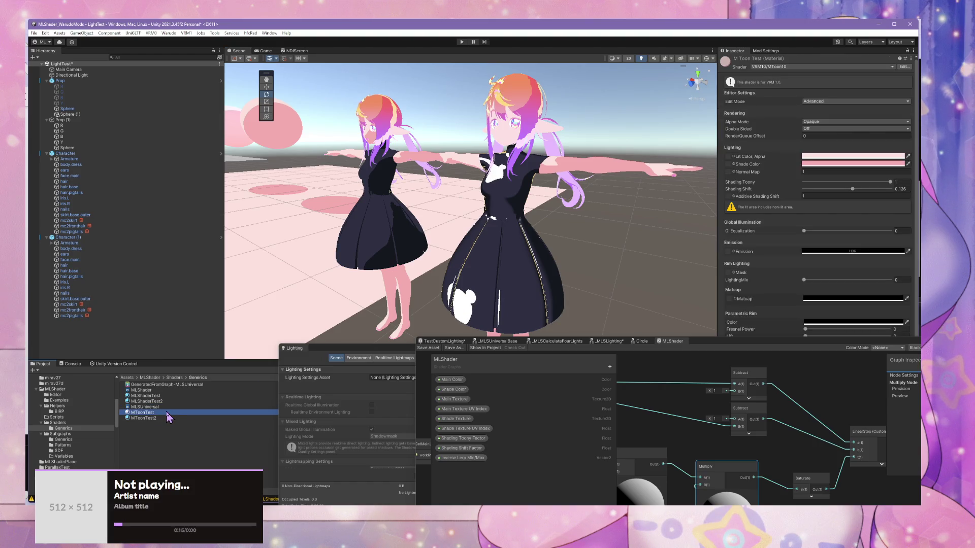
drag(166, 417, 497, 143)
scroll(up, 3)
scroll(down, 3)
drag(413, 168, 428, 162)
scroll(down, 3)
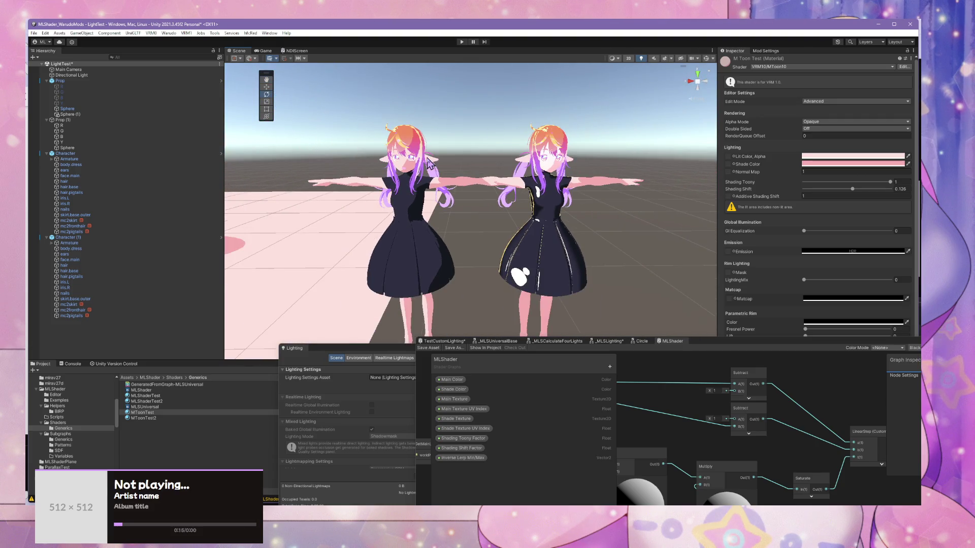
scroll(up, 3)
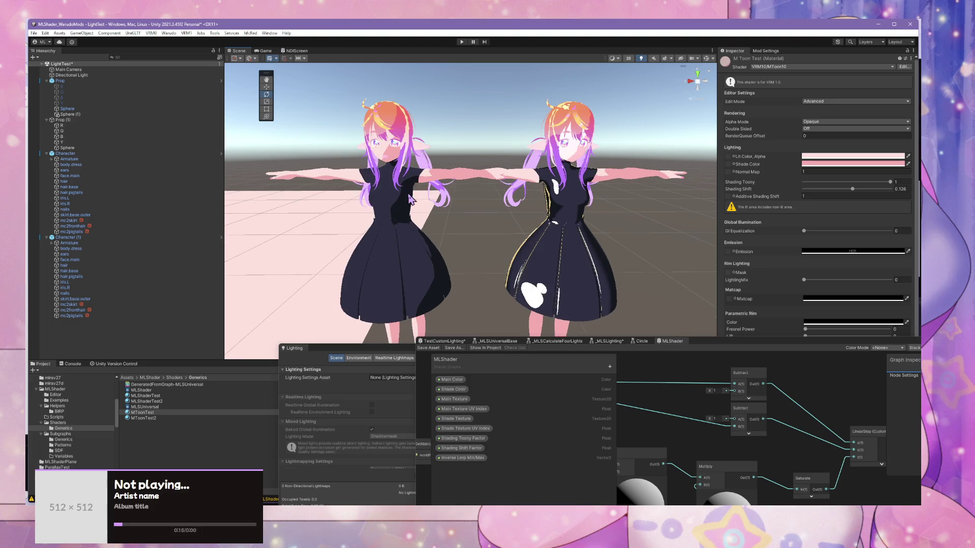
drag(138, 413, 624, 179)
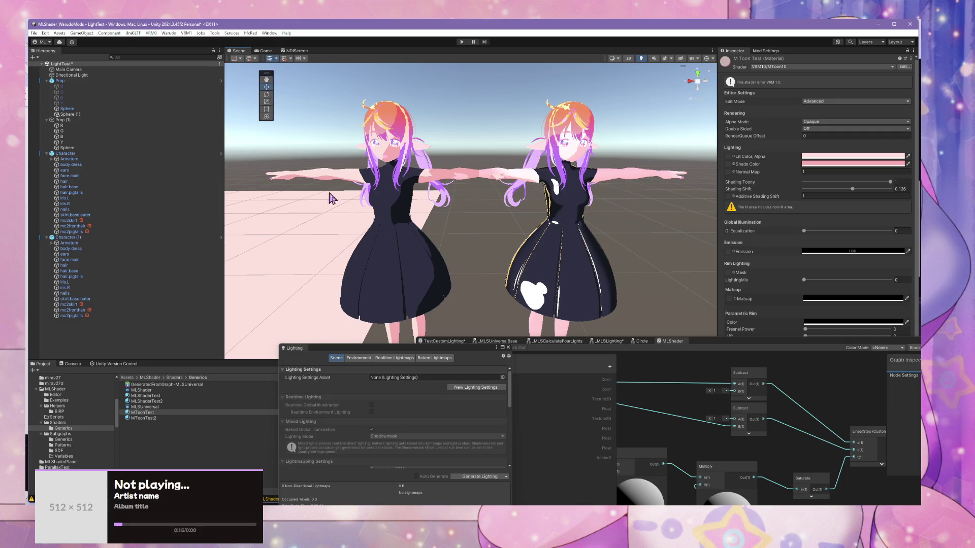
click(381, 219)
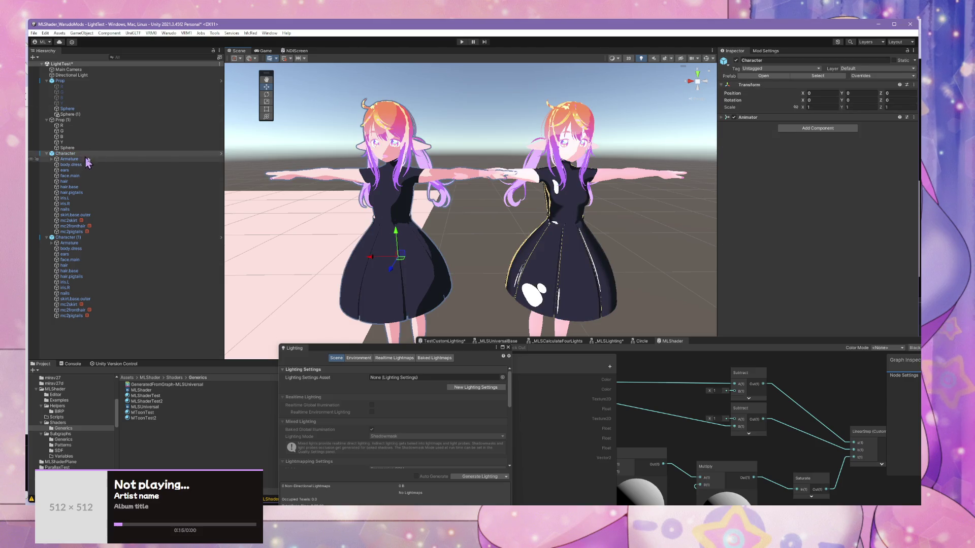
Step: Move the left avatar further left along X, away from the other character
click(367, 261)
click(368, 260)
drag(379, 262, 294, 239)
scroll(down, 3)
scroll(up, 3)
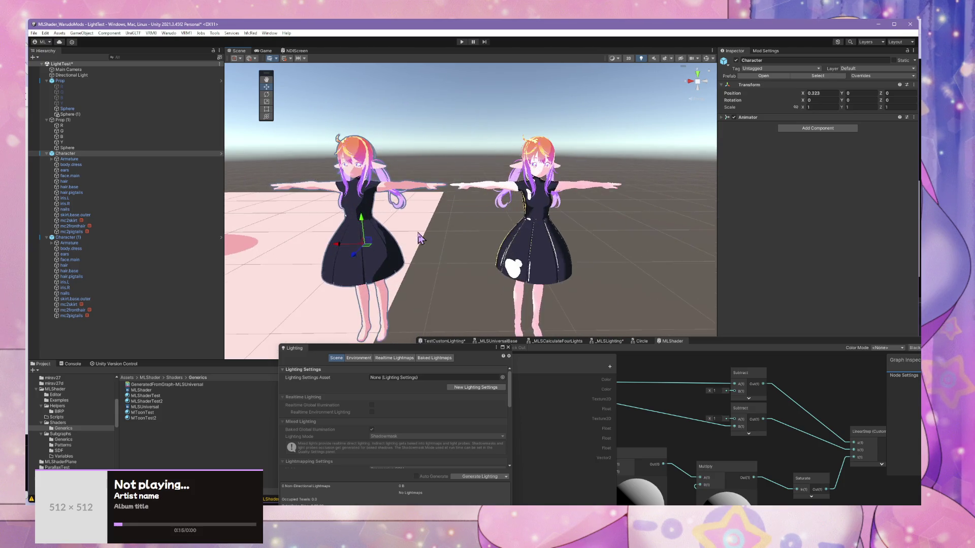
scroll(down, 3)
drag(421, 214, 472, 212)
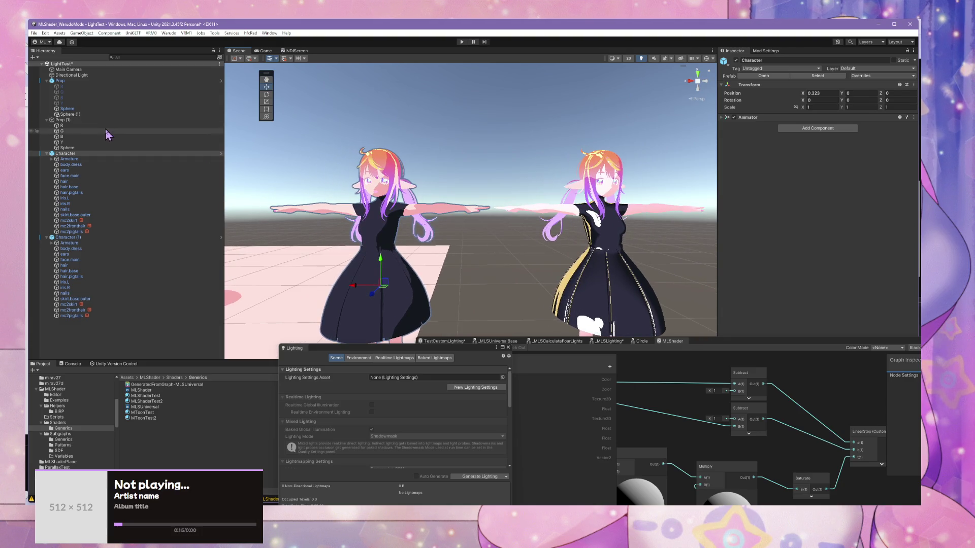
Step: Toggle the Directional Light off and on repeatedly to compare the avatars' shading
click(71, 75)
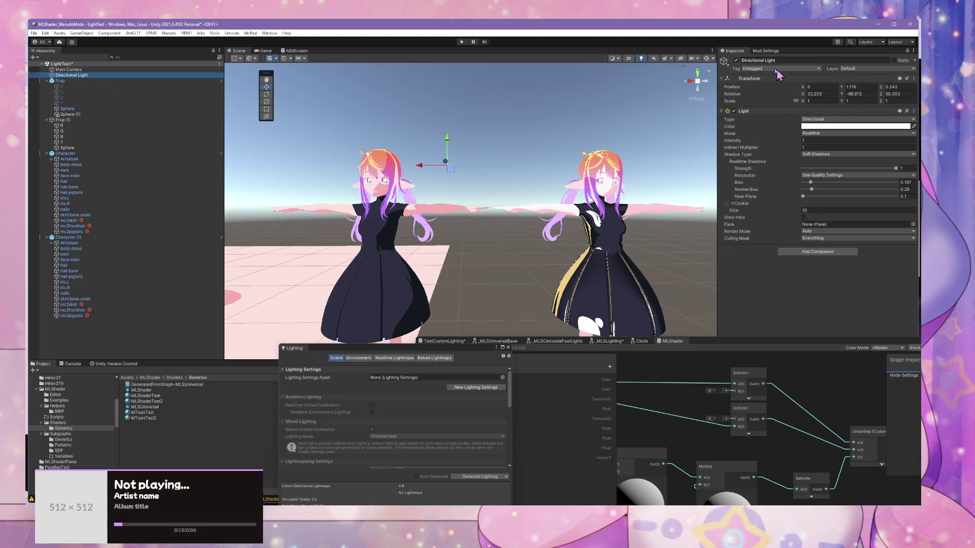
click(735, 61)
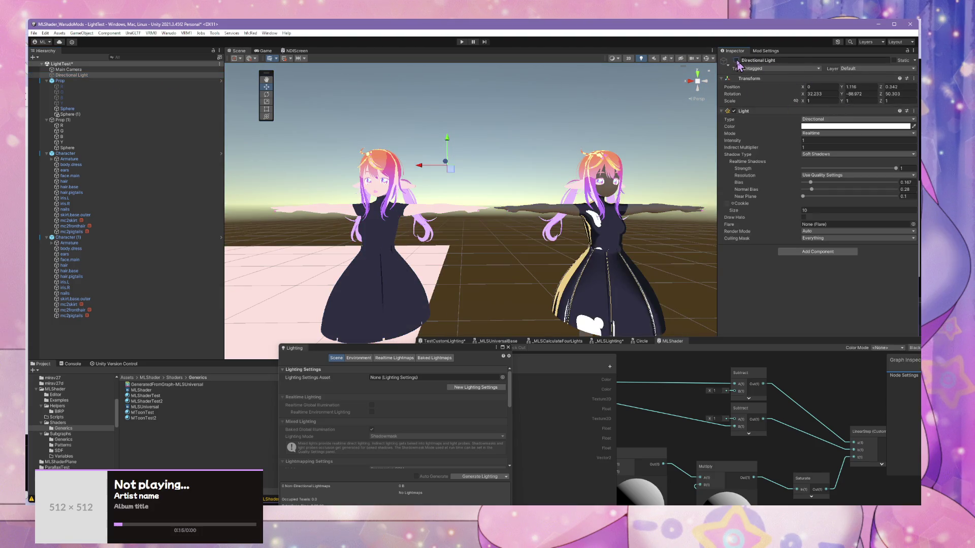
click(736, 60)
click(736, 60)
click(736, 60)
click(736, 60)
click(737, 61)
click(737, 60)
click(736, 61)
click(736, 60)
click(737, 61)
click(737, 60)
click(737, 60)
click(736, 61)
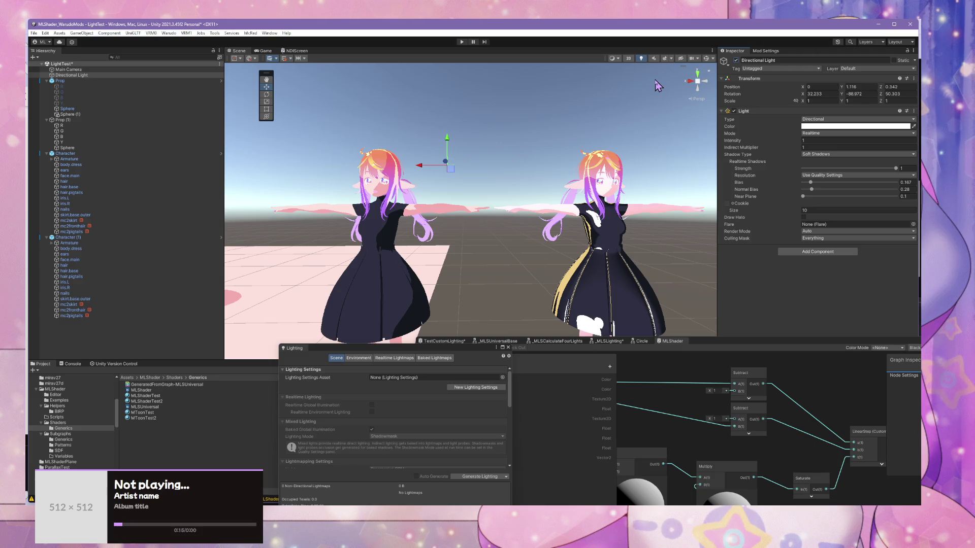
Step: Set MToonTest2's Shade Color to near-black 14171E, then select Character (1)
click(144, 417)
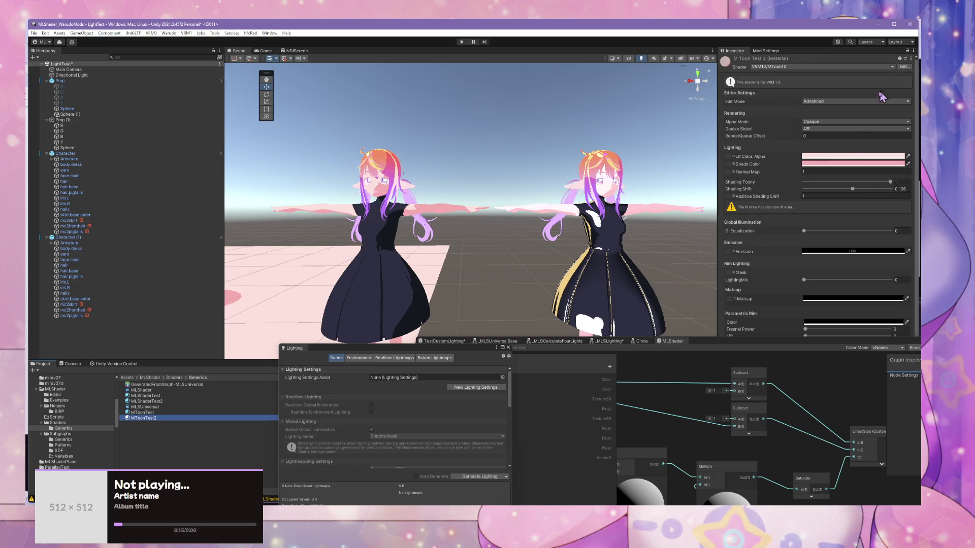
click(836, 157)
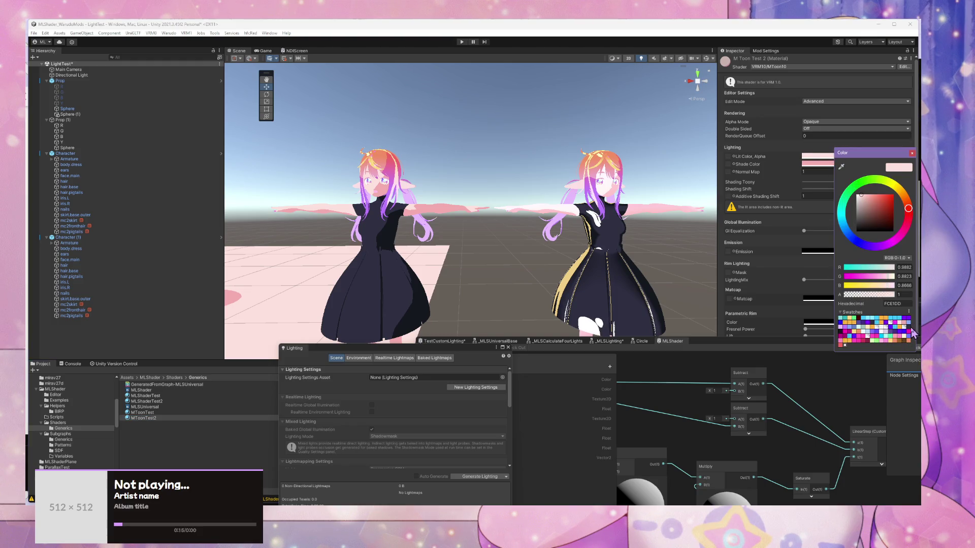
click(912, 331)
click(816, 164)
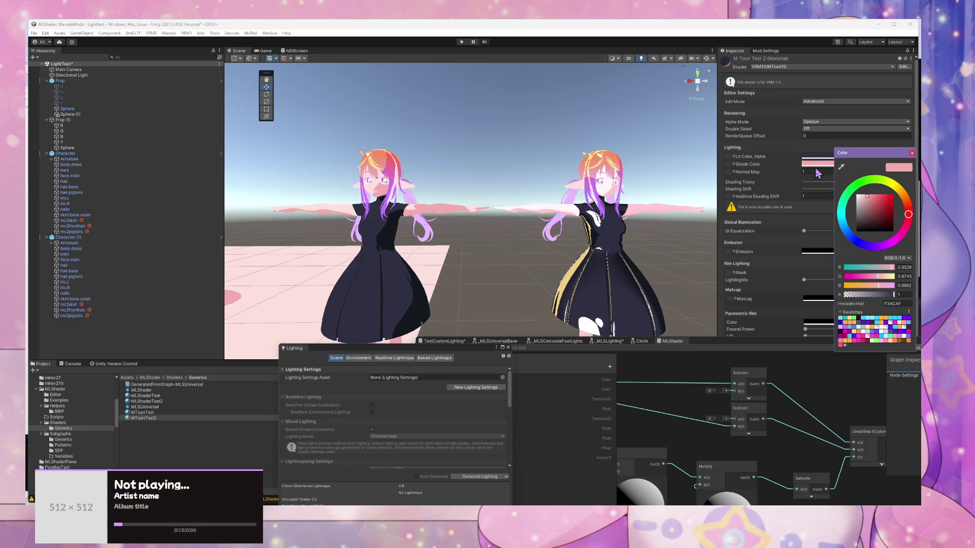
click(845, 333)
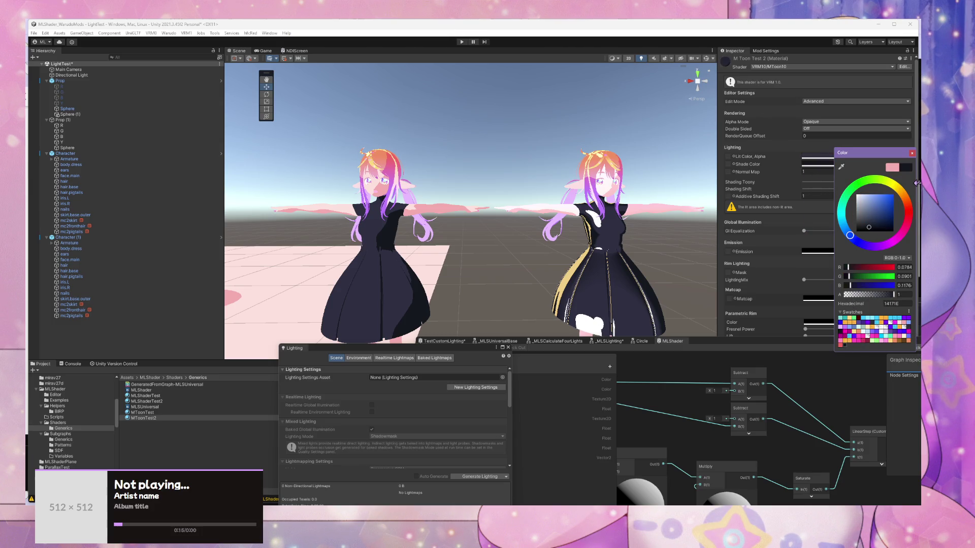
click(912, 153)
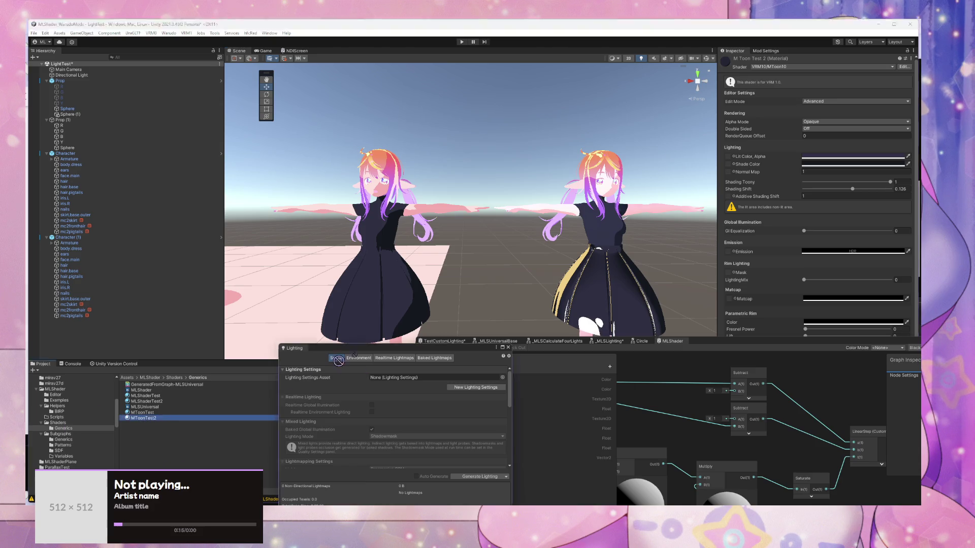
drag(642, 301, 520, 310)
click(519, 310)
Step: Locate and select Character (1)'s skirt.base.outer mesh in the Scene view
click(519, 309)
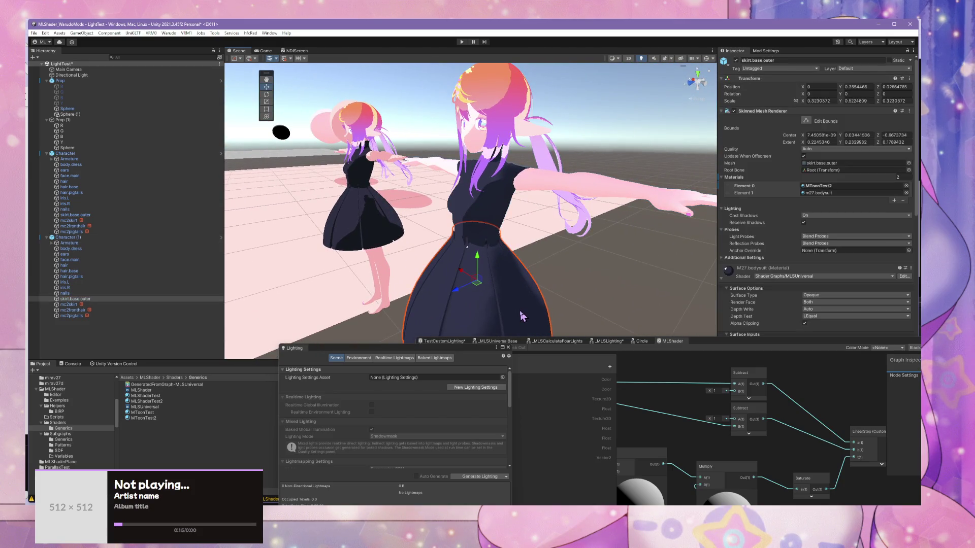
scroll(down, 3)
scroll(down, 3)
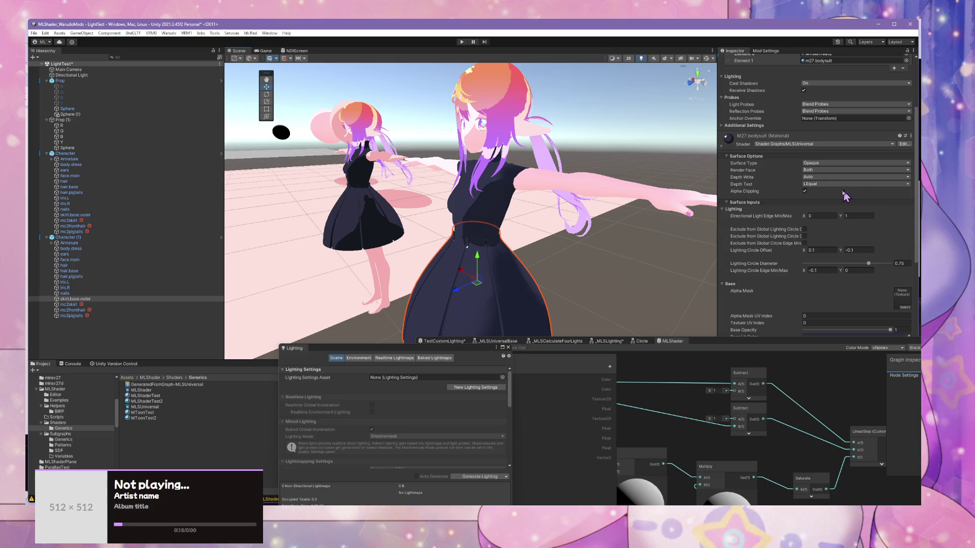
click(495, 268)
click(524, 267)
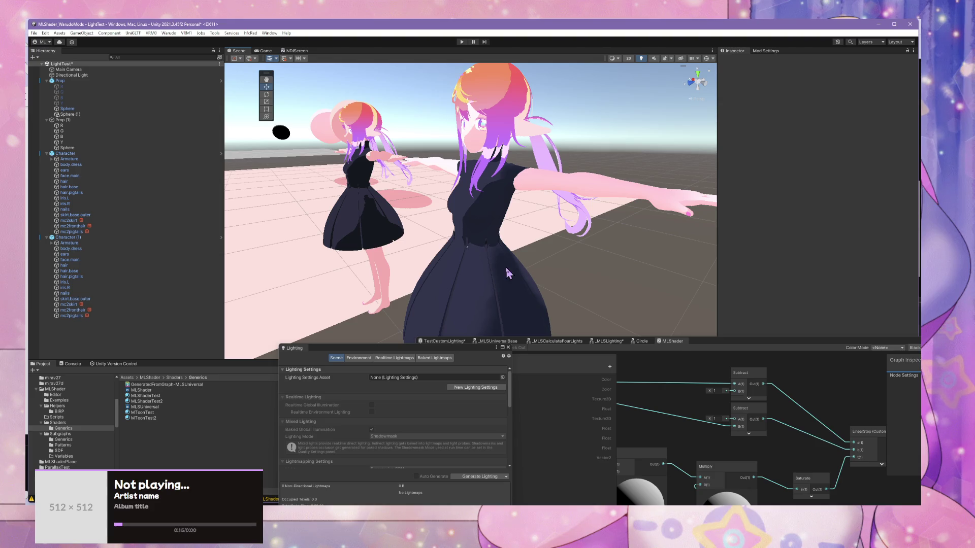
click(507, 268)
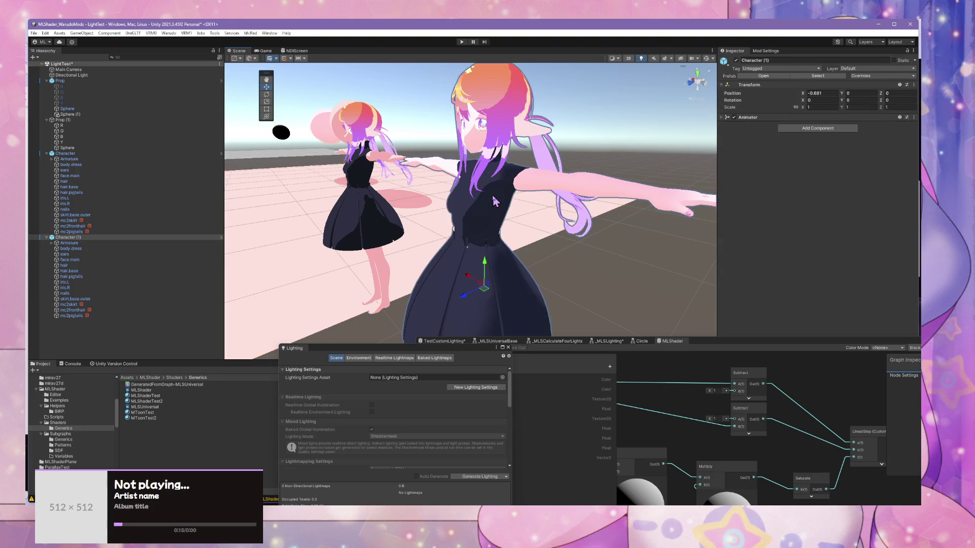
click(495, 200)
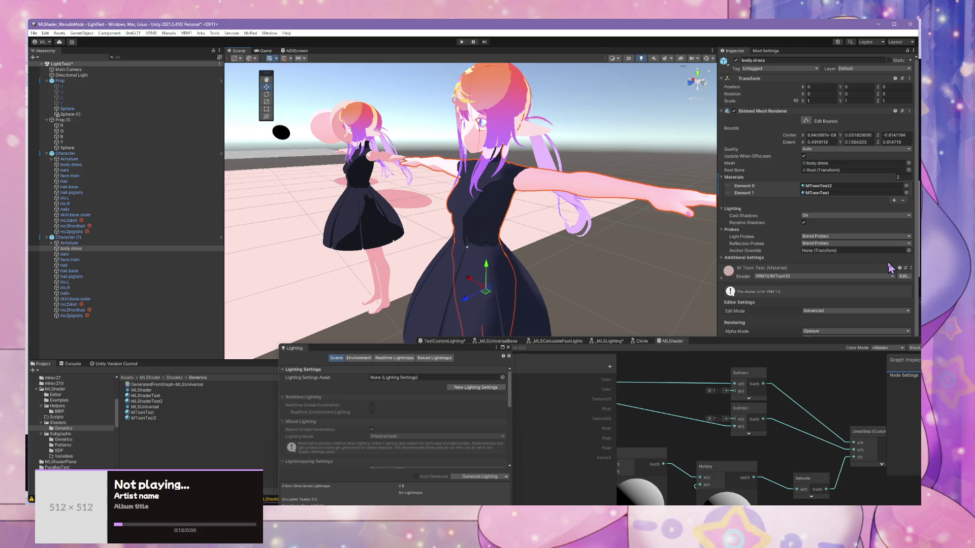
scroll(down, 3)
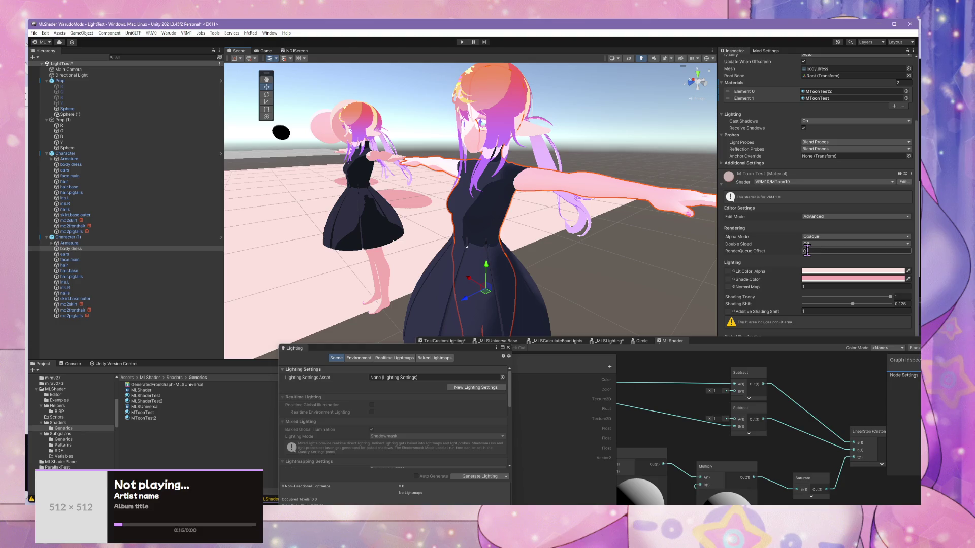
click(545, 296)
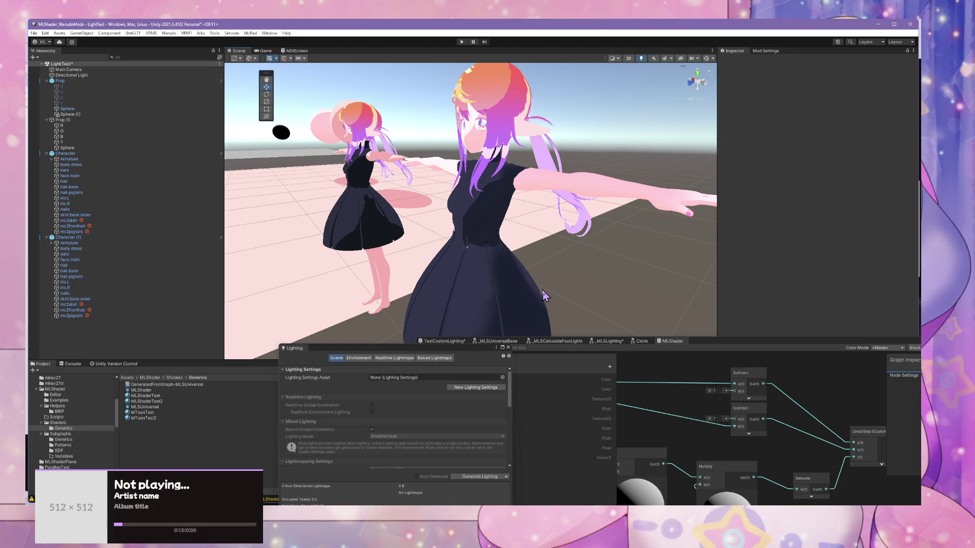
click(538, 296)
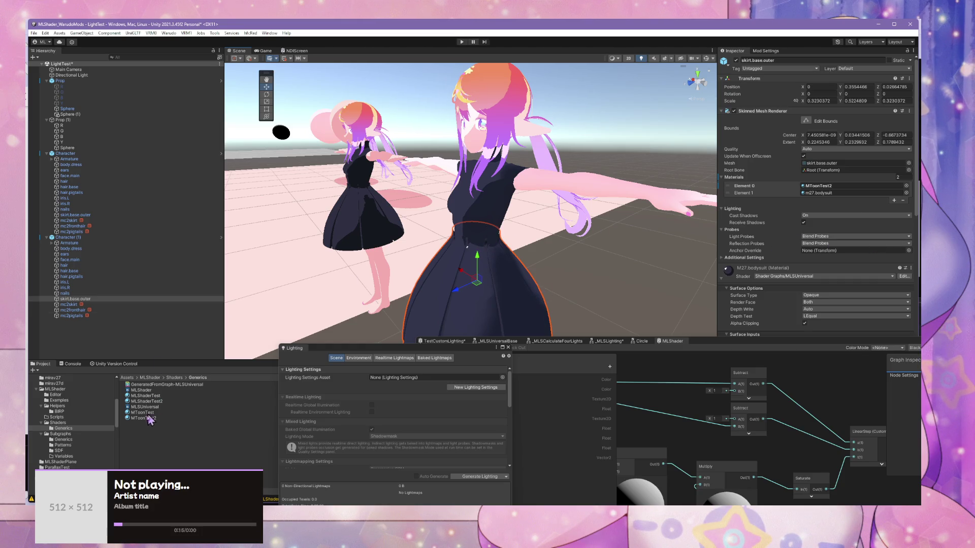
Step: Assign MToonTest2 to the skirt's Element 1 slot and to the body.dress material slots
drag(148, 418, 830, 193)
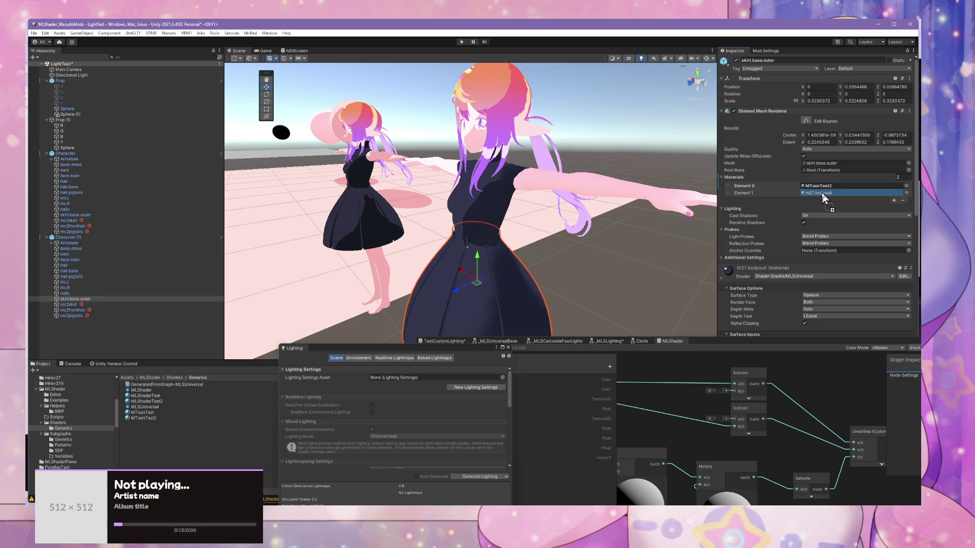
drag(133, 418, 493, 206)
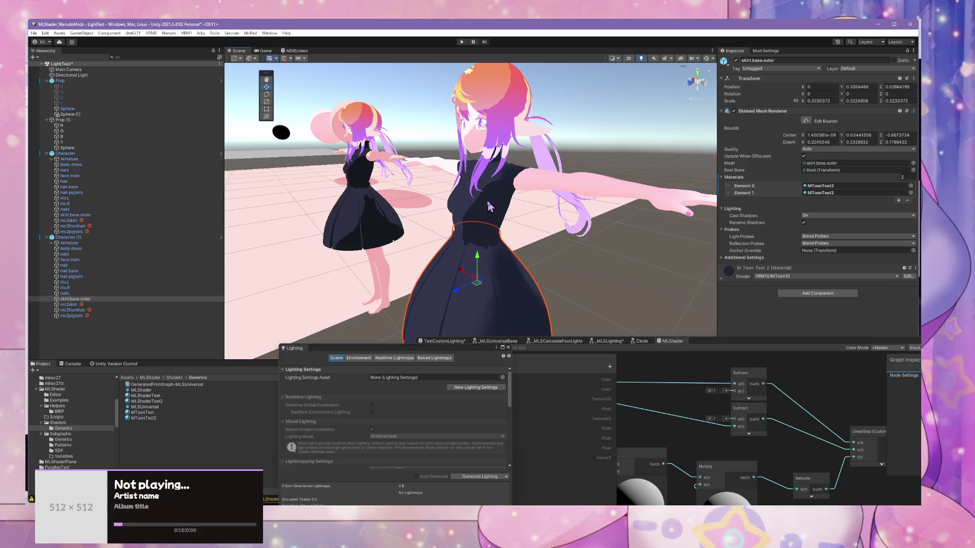
click(489, 206)
drag(148, 418, 844, 189)
Step: Orbit the Scene view to compare both avatars' dark navy toon-shaded dresses from the front
scroll(up, 3)
drag(534, 200, 678, 248)
click(678, 247)
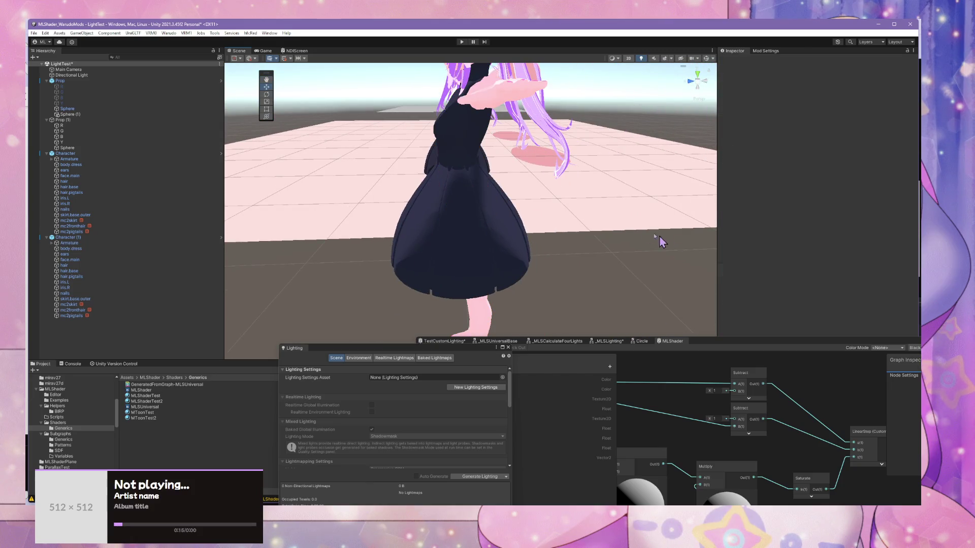
scroll(up, 3)
scroll(down, 3)
drag(472, 175, 502, 162)
scroll(down, 3)
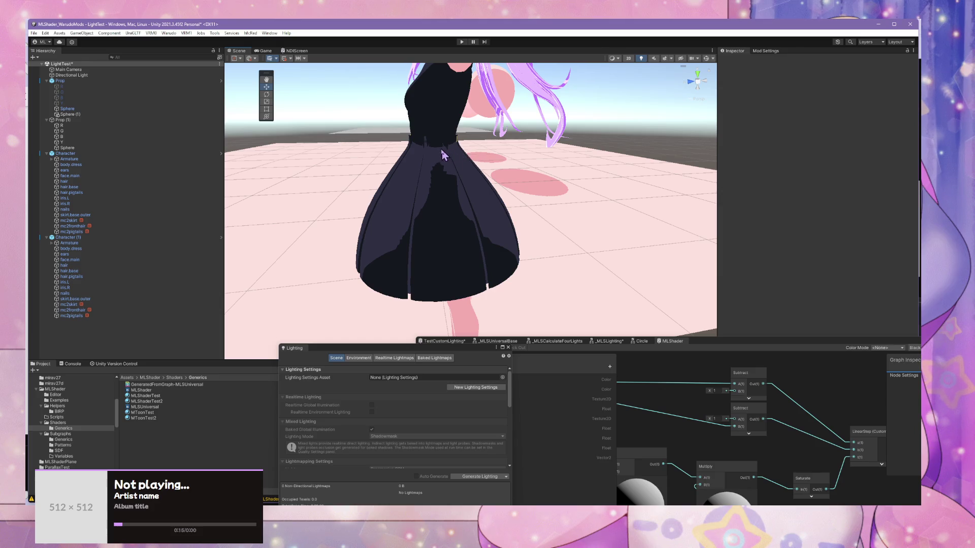
scroll(down, 3)
drag(406, 175, 490, 151)
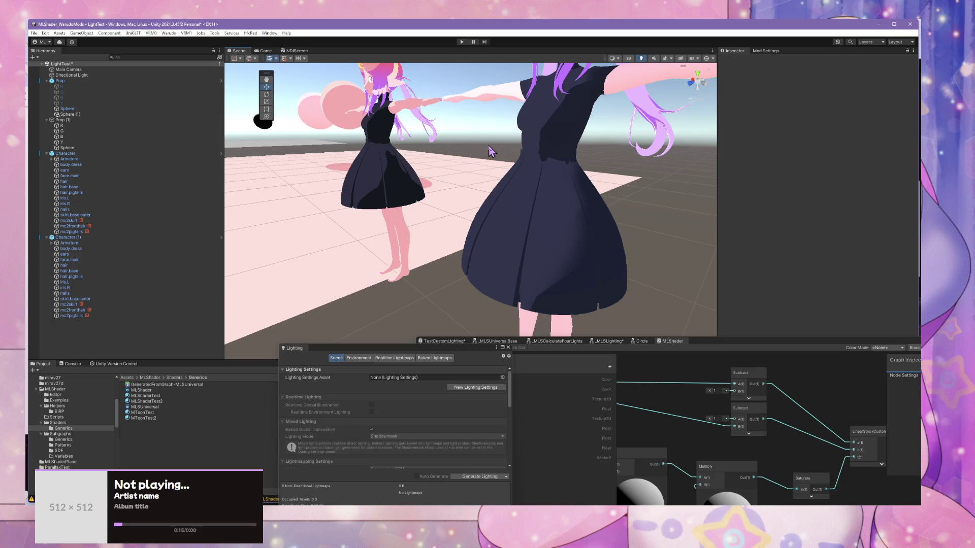